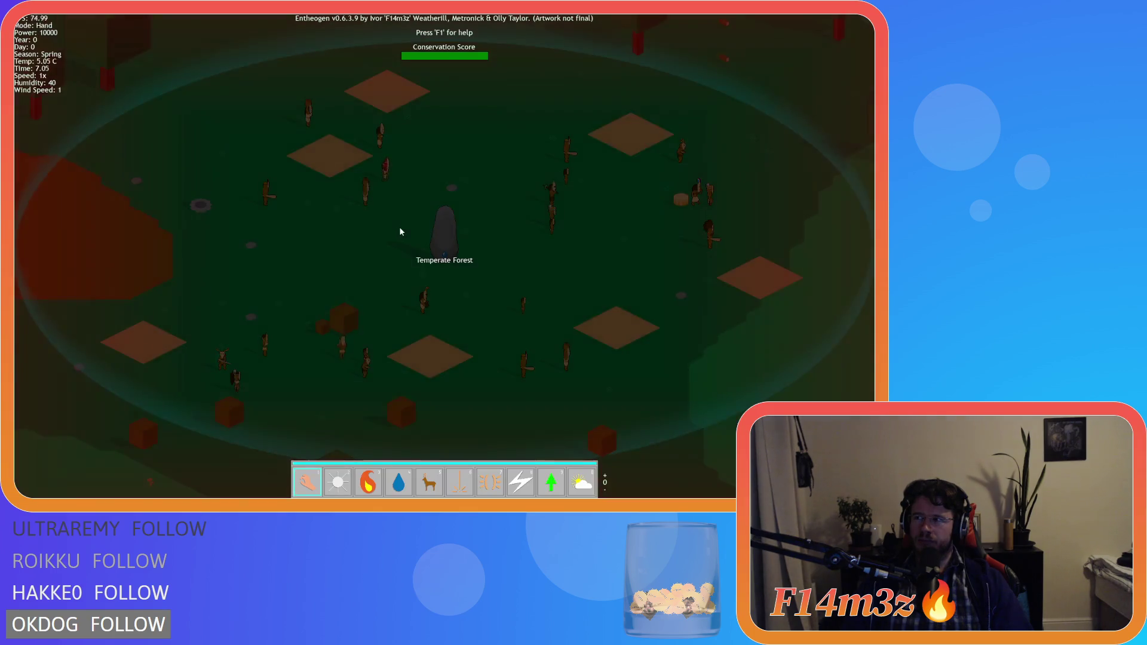
- Zoom the map view toward the villager and moose in the forest
{"action": "scroll", "coordinate": [449, 280], "scroll_direction": "down", "scroll_amount": 8}
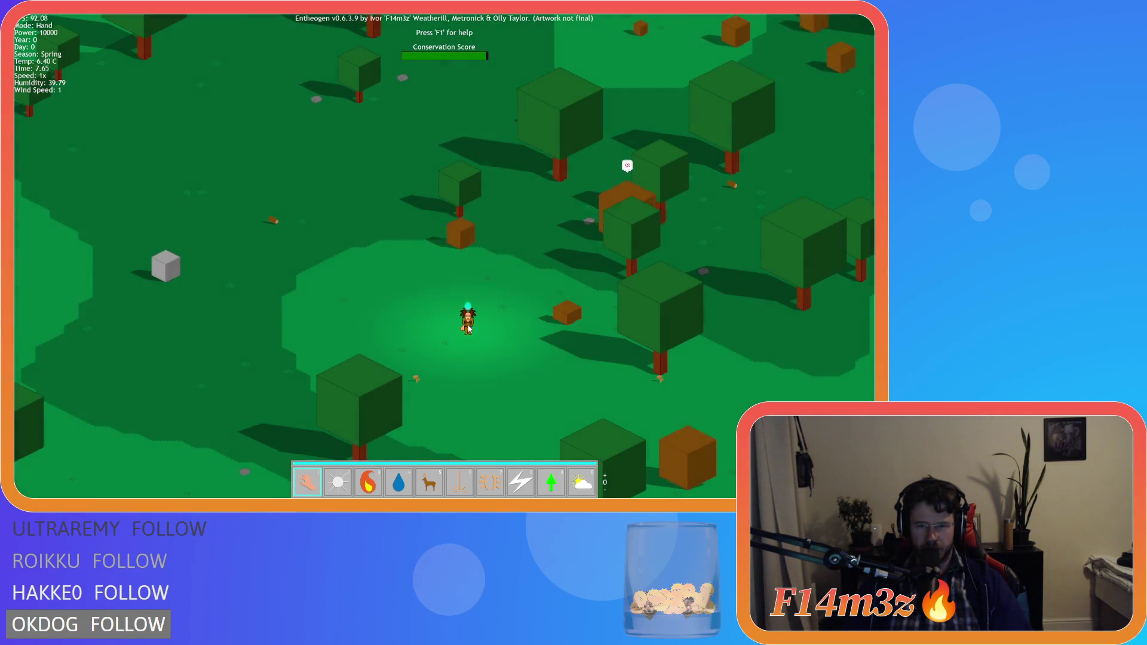
- Cast Haste on the villager fighting the moose, then pan across the forest
{"action": "left_click", "coordinate": [547, 263]}
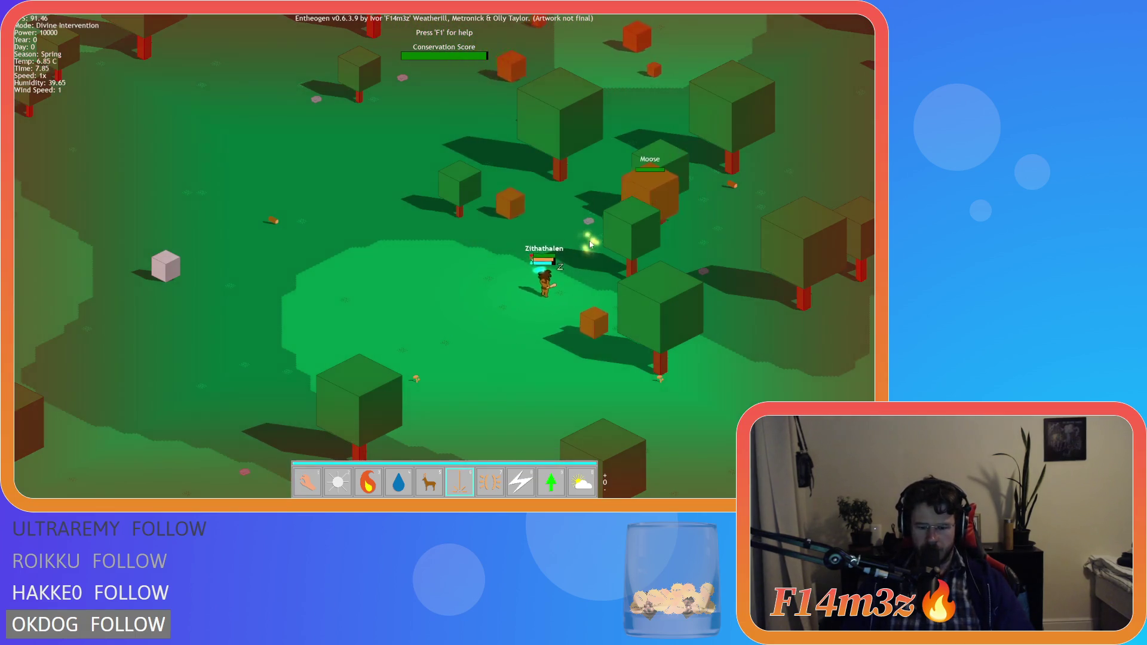
{"action": "key", "text": "8"}
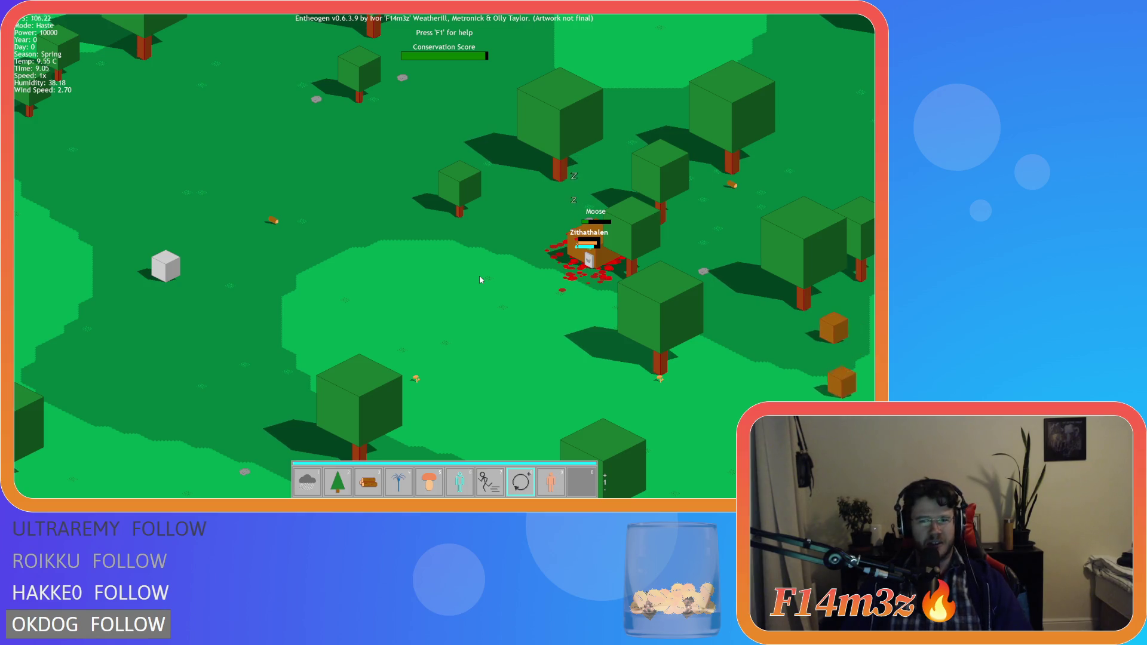
{"action": "key", "text": "a"}
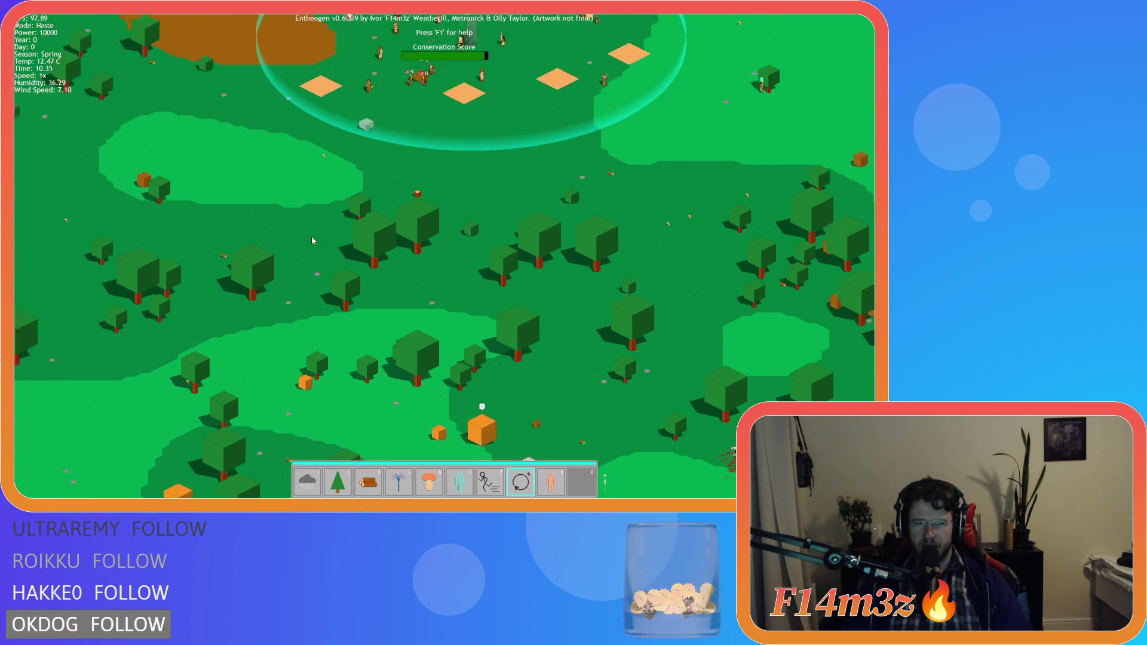
- Return to the village, haste a villager near the temple, then back out to the title screen
{"action": "key", "text": "Escape"}
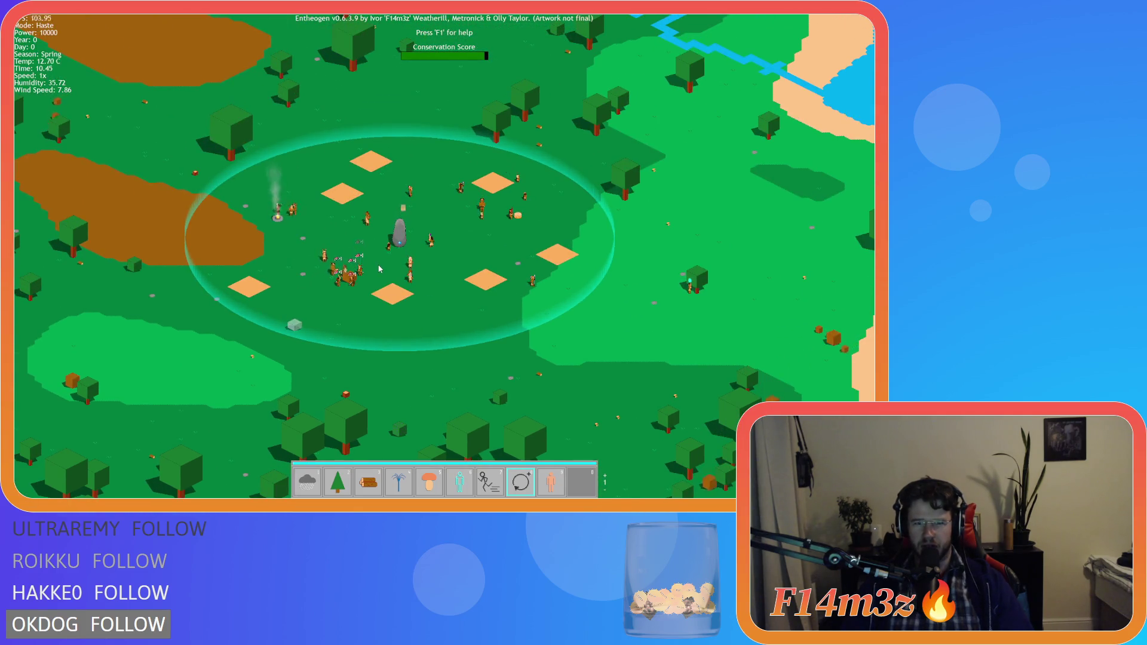
{"action": "scroll", "coordinate": [418, 239], "scroll_direction": "down", "scroll_amount": 5}
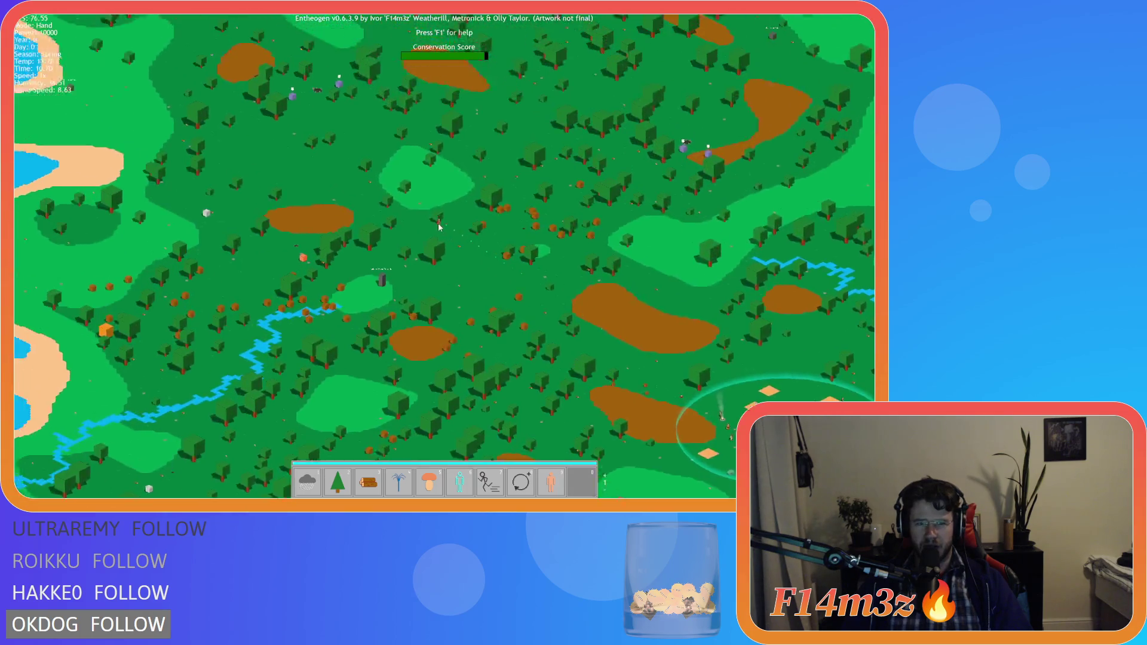
{"action": "scroll", "coordinate": [430, 235], "scroll_direction": "up", "scroll_amount": 5}
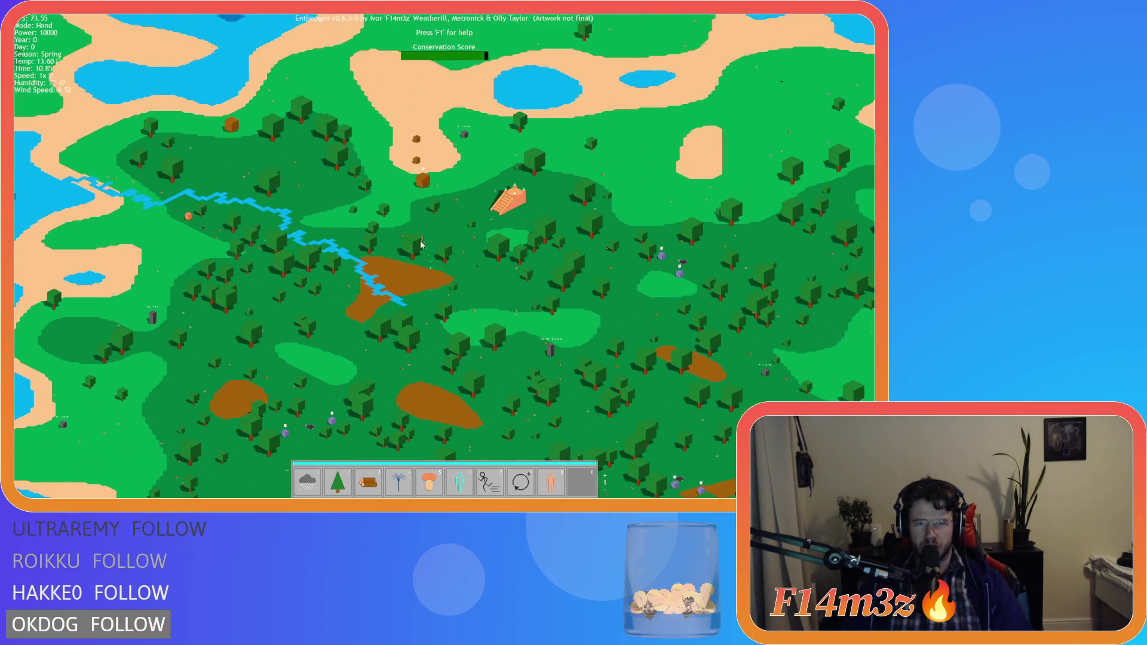
{"action": "scroll", "coordinate": [420, 244], "scroll_direction": "up", "scroll_amount": 3}
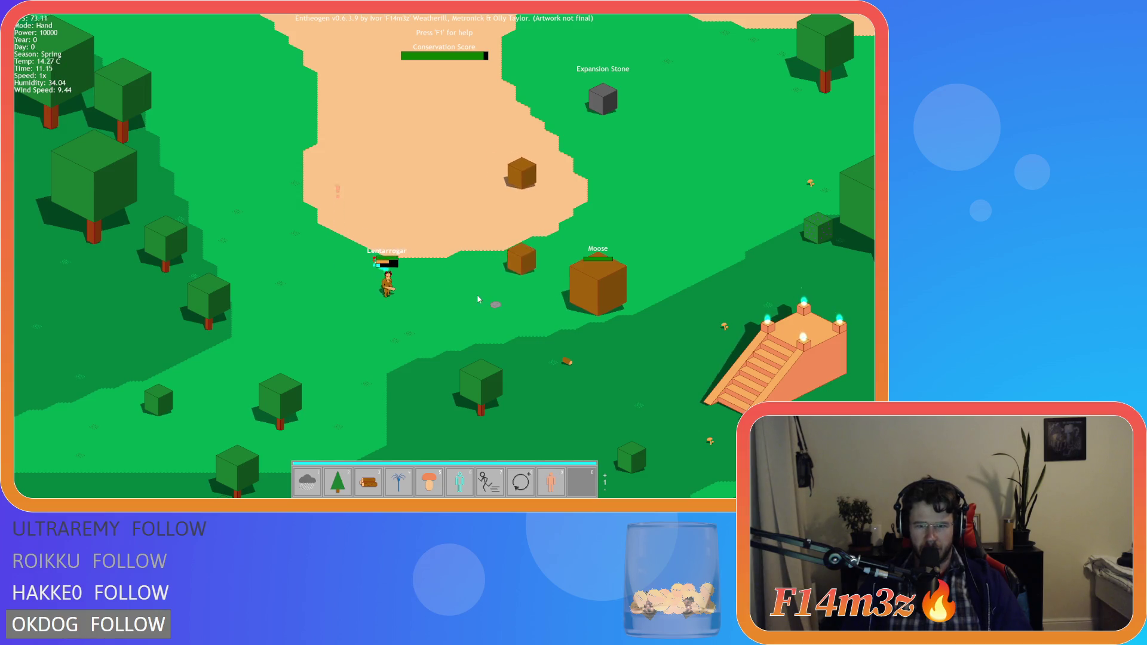
{"action": "key", "text": "8"}
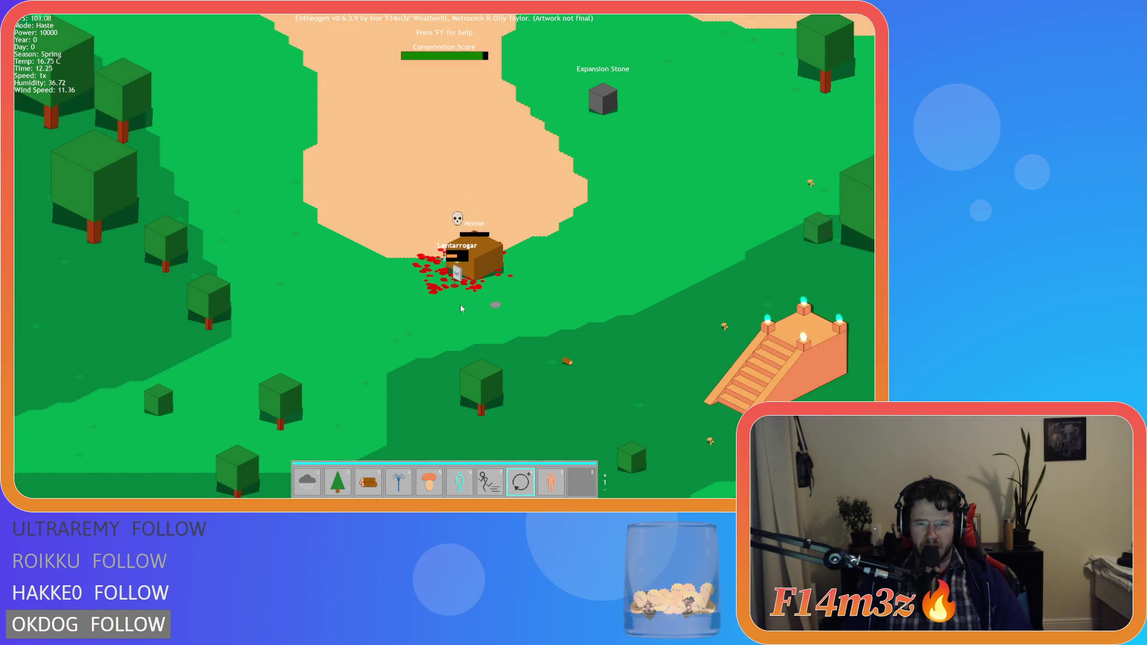
{"action": "key", "text": "Escape"}
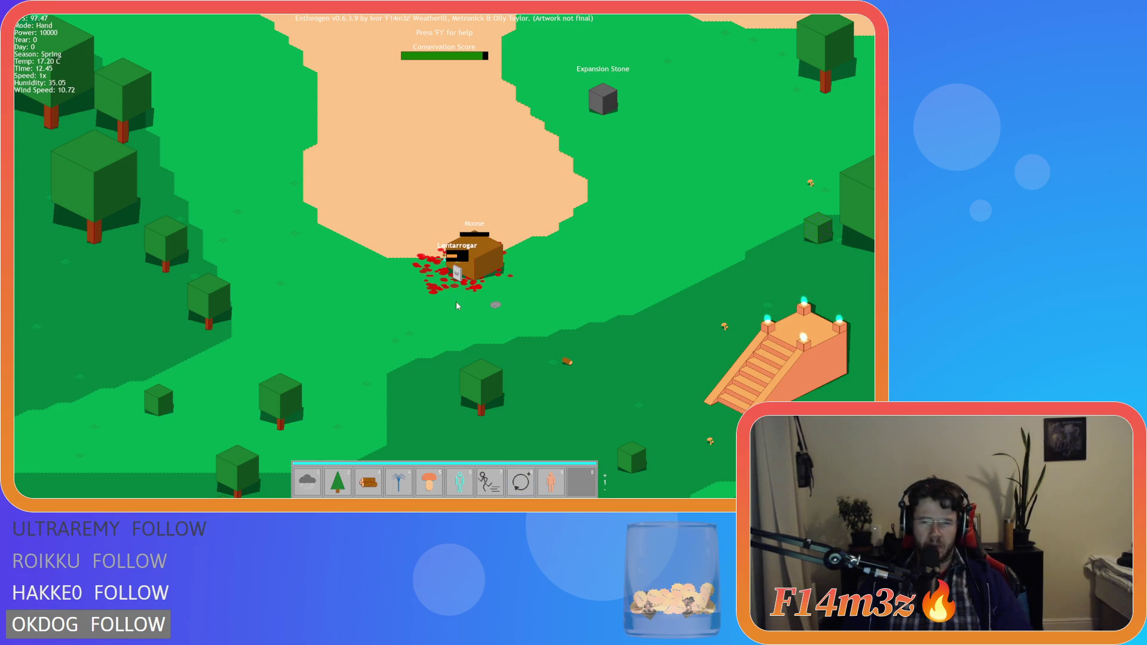
{"action": "key", "text": "Escape"}
- Quit the game to return to the GameMaker project
{"action": "key", "text": "Escape"}
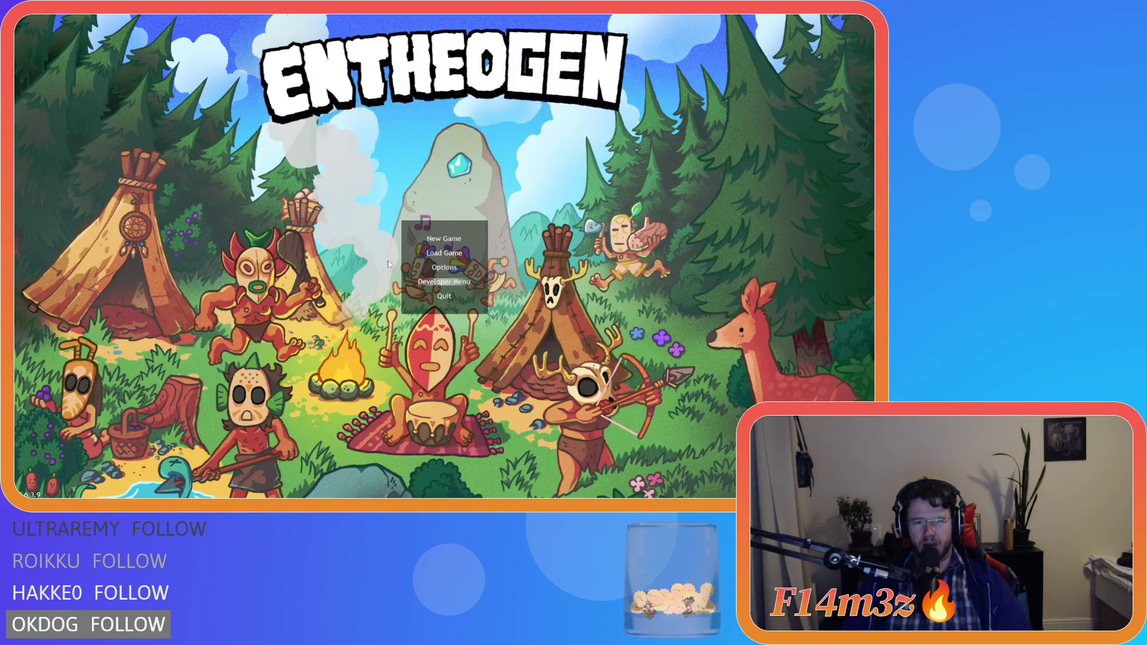
{"action": "key", "text": "Escape"}
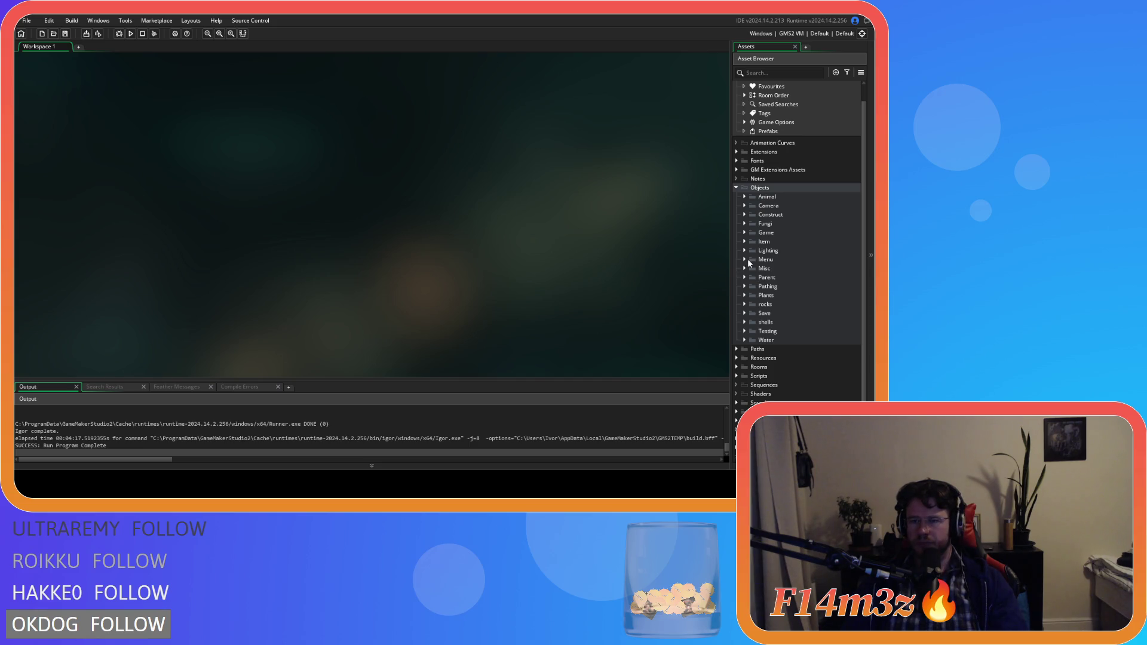
- Open ob_particles from the Game objects folder and browse its Create code to the pShroom declaration
{"action": "left_click", "coordinate": [745, 234]}
{"action": "double_click", "coordinate": [782, 277]}
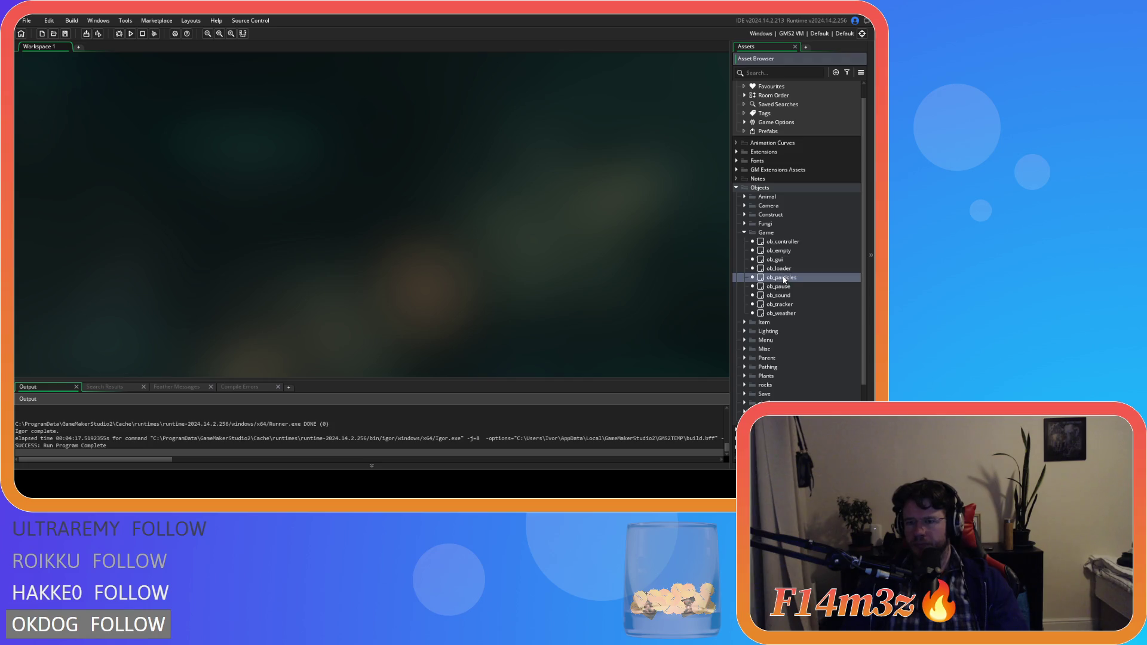
{"action": "scroll", "coordinate": [543, 270], "scroll_direction": "down", "scroll_amount": 20}
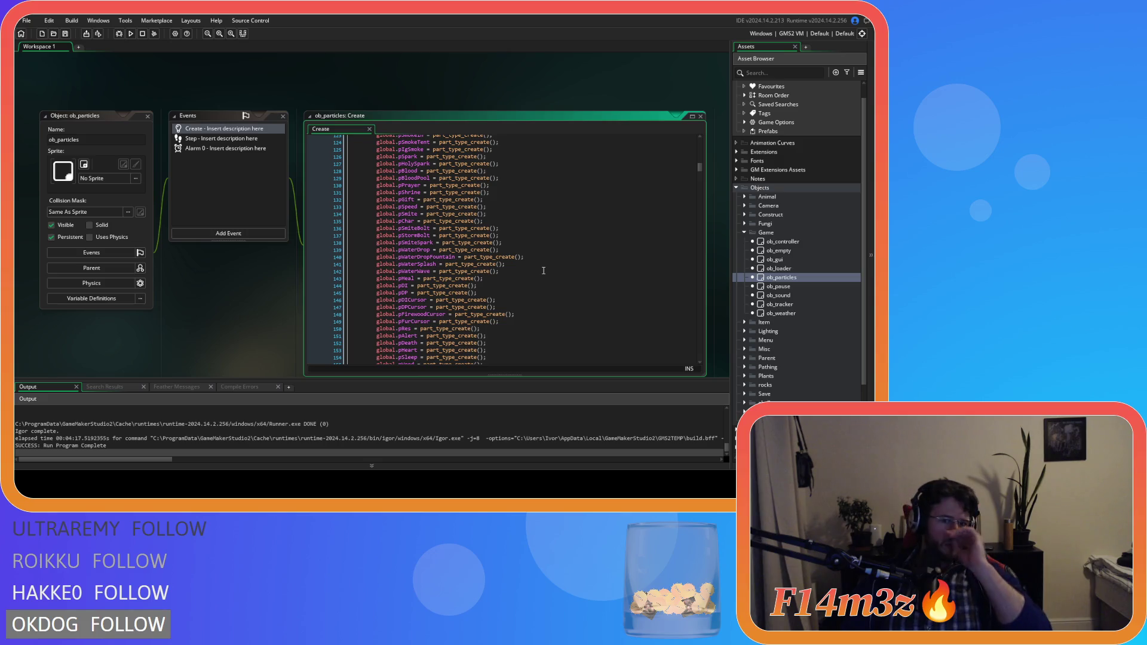
{"action": "scroll", "coordinate": [543, 271], "scroll_direction": "down", "scroll_amount": 8}
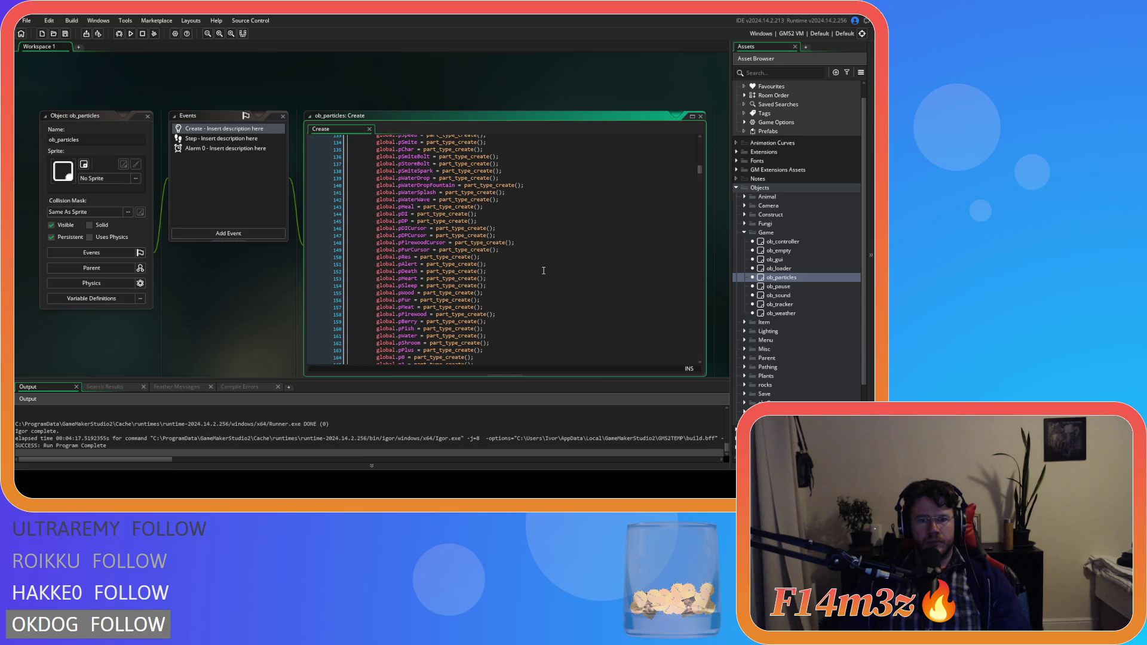
{"action": "scroll", "coordinate": [543, 270], "scroll_direction": "up", "scroll_amount": 7}
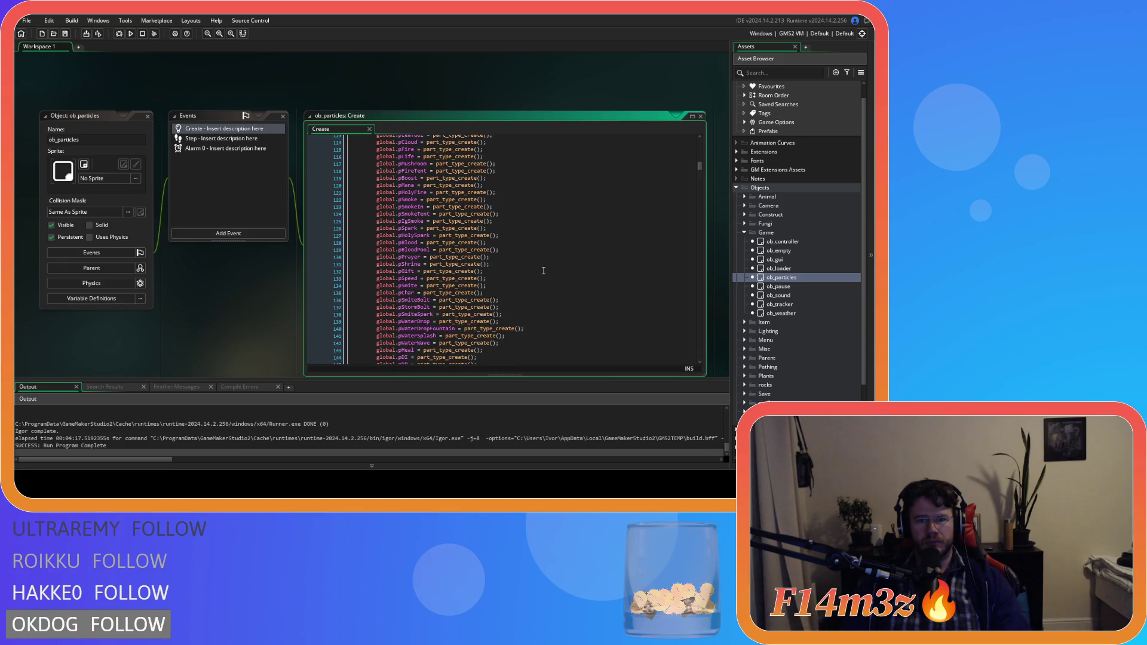
{"action": "scroll", "coordinate": [543, 271], "scroll_direction": "down", "scroll_amount": 7}
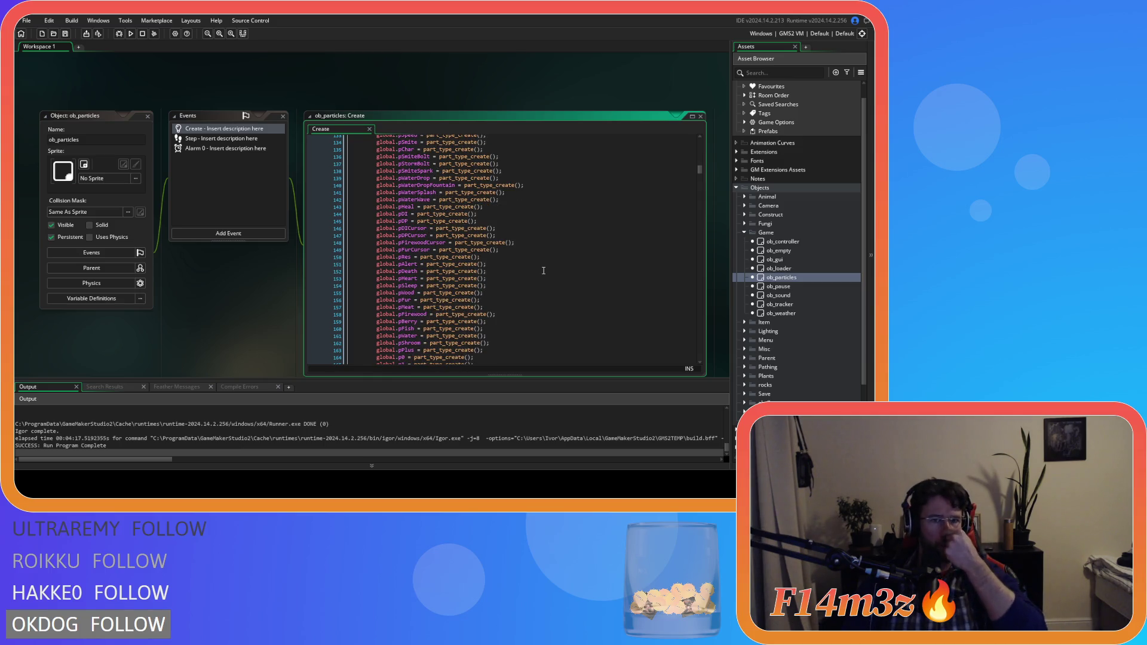
{"action": "scroll", "coordinate": [543, 271], "scroll_direction": "down", "scroll_amount": 3}
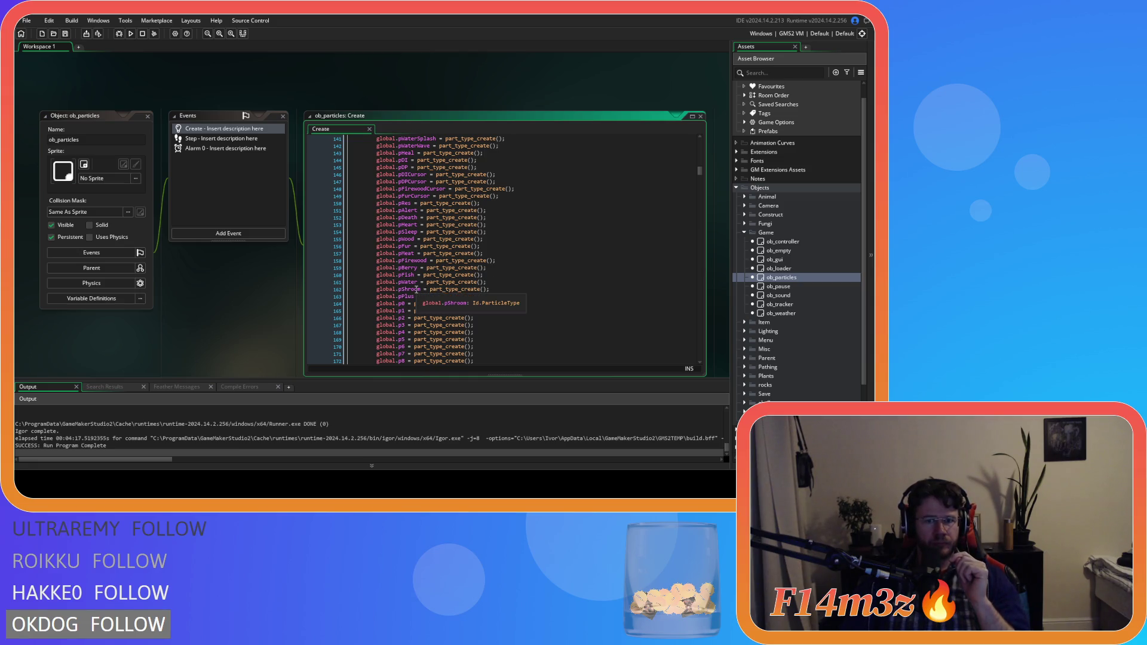
{"action": "left_click", "coordinate": [417, 289]}
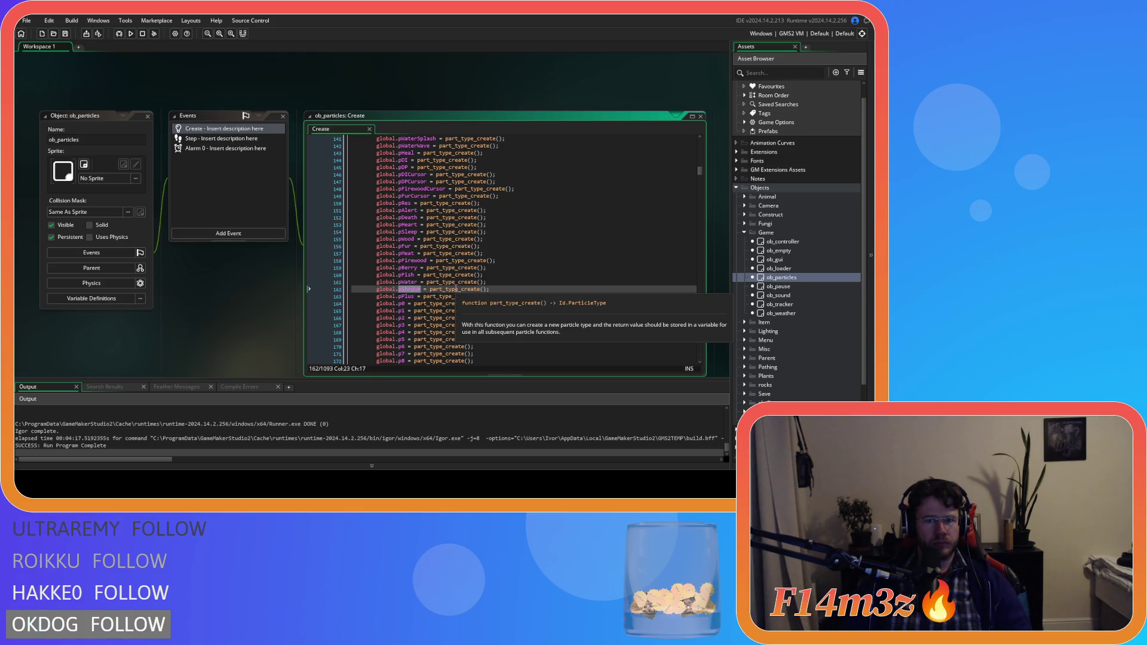
- Search for pShroom and review its property definitions and declaration
{"action": "key", "text": "ctrl+f"}
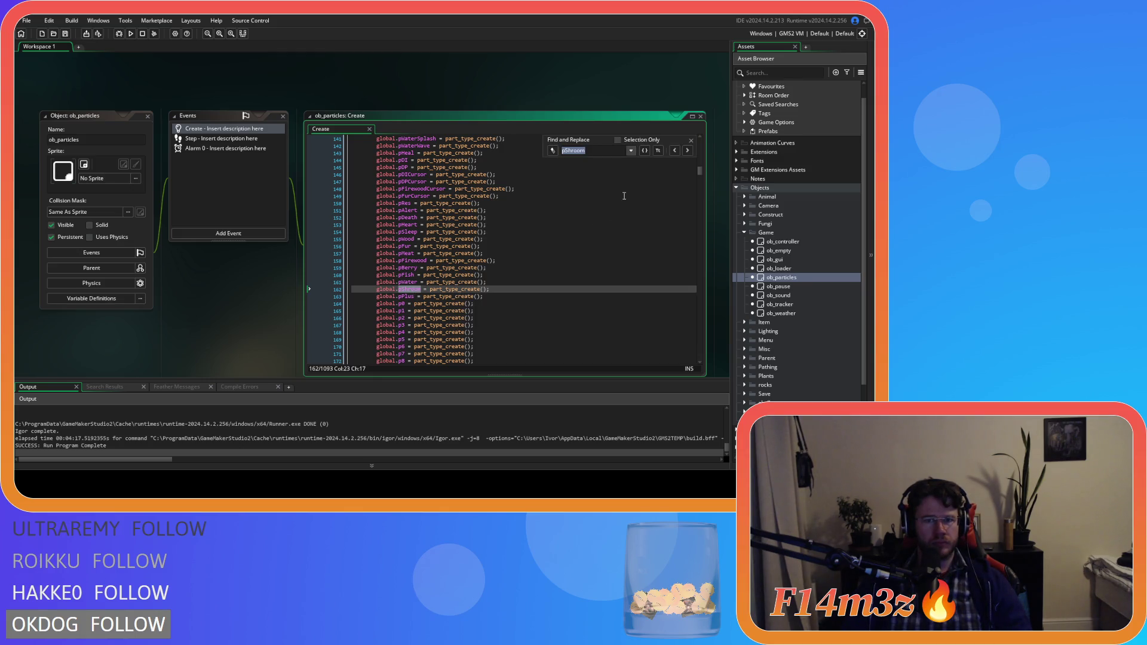
{"action": "left_click", "coordinate": [688, 151]}
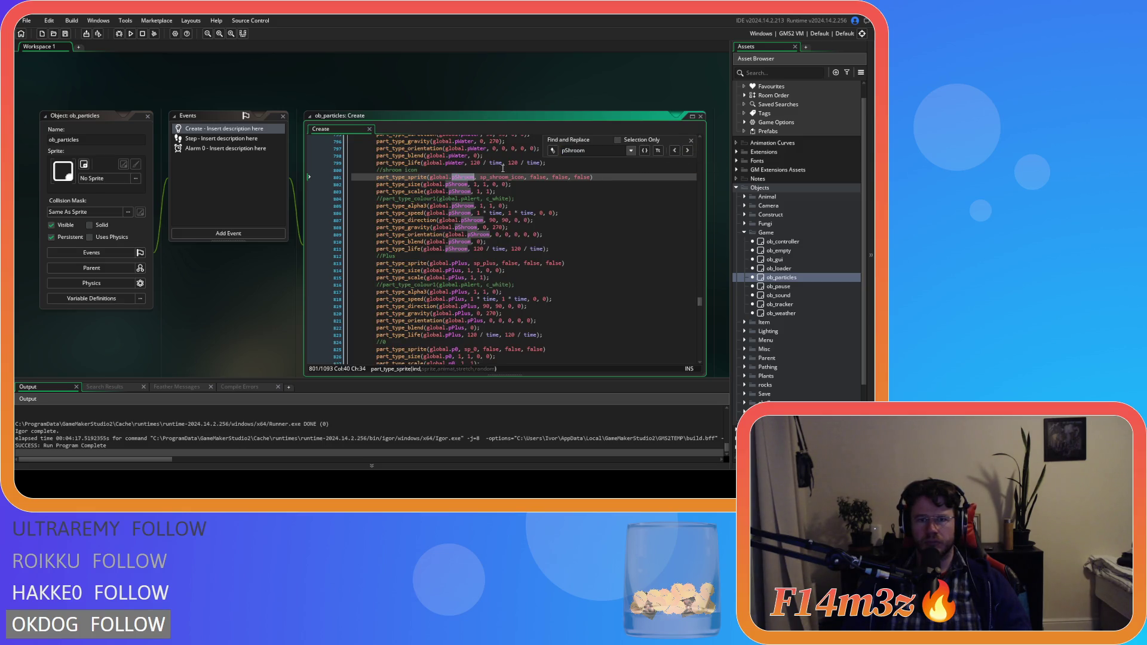
{"action": "mouse_move", "coordinate": [505, 179]}
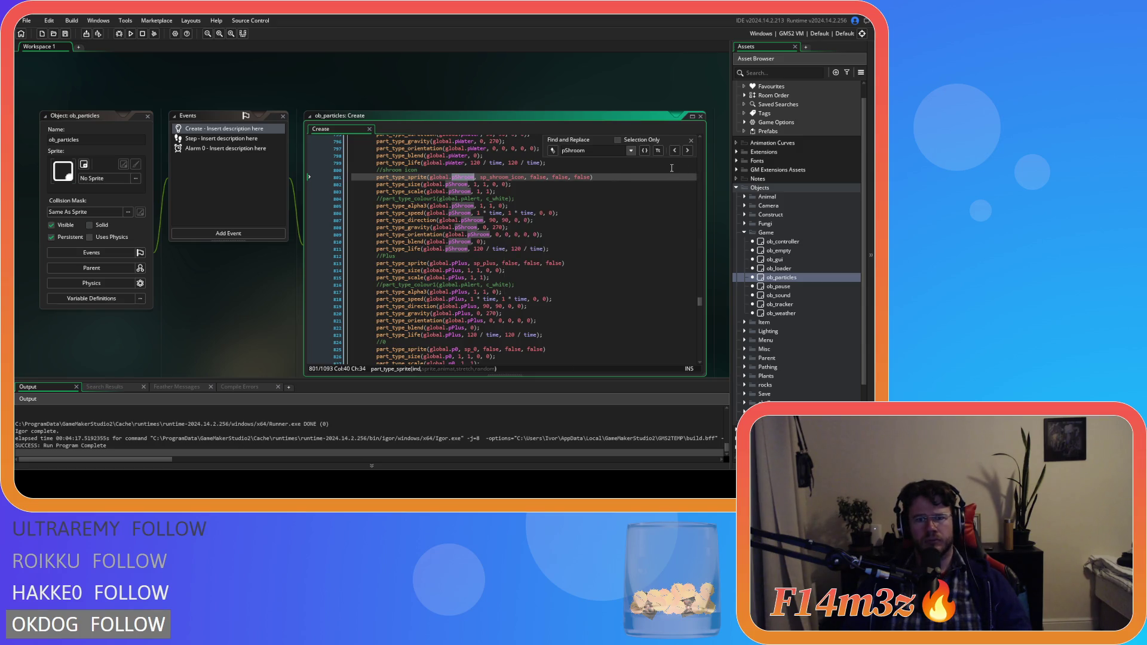
{"action": "left_click", "coordinate": [674, 150]}
{"action": "left_click", "coordinate": [674, 150]}
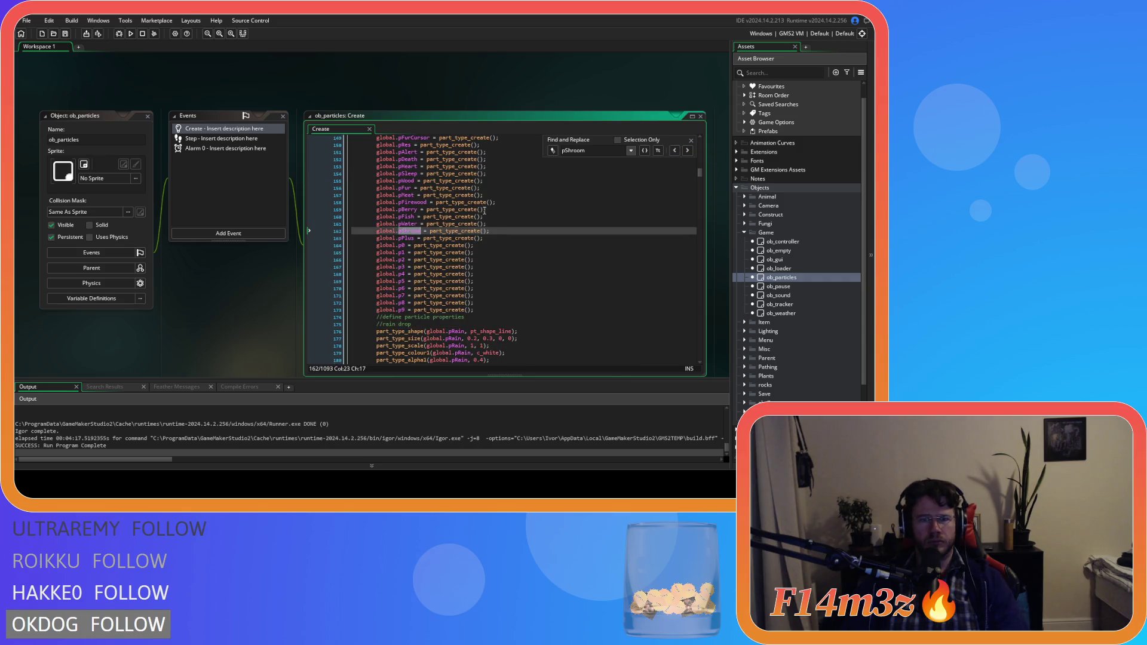
{"action": "left_click", "coordinate": [674, 150]}
{"action": "scroll", "coordinate": [485, 210], "scroll_direction": "up", "scroll_amount": 2}
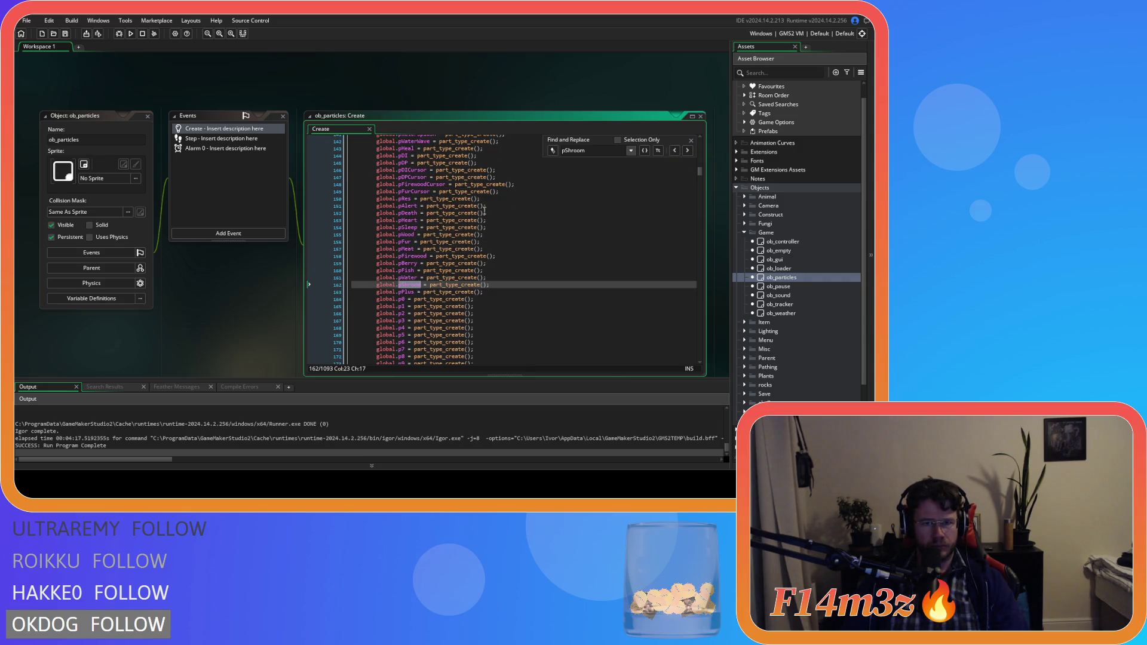
{"action": "scroll", "coordinate": [485, 210], "scroll_direction": "up", "scroll_amount": 1}
{"action": "scroll", "coordinate": [485, 211], "scroll_direction": "up", "scroll_amount": 3}
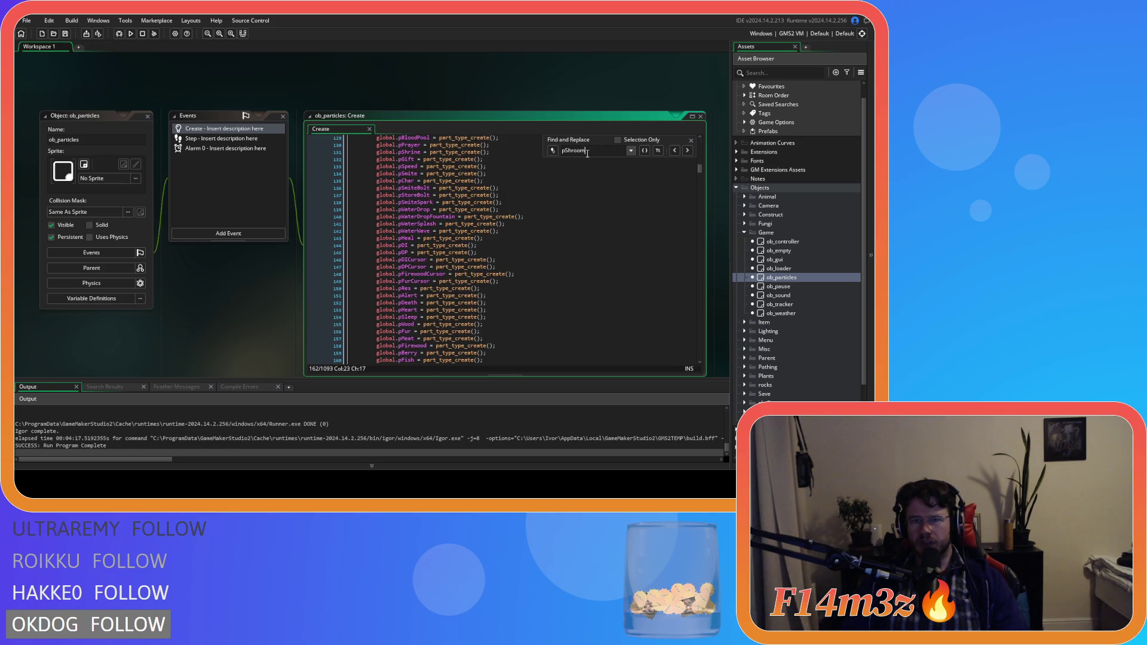
- Search for pMana, review its settings, and return to its declaration on line 120
{"action": "key", "text": "BackSpace"}
{"action": "key", "text": "BackSpace"}
{"action": "key", "text": "BackSpace"}
{"action": "type", "text": "Mana"}
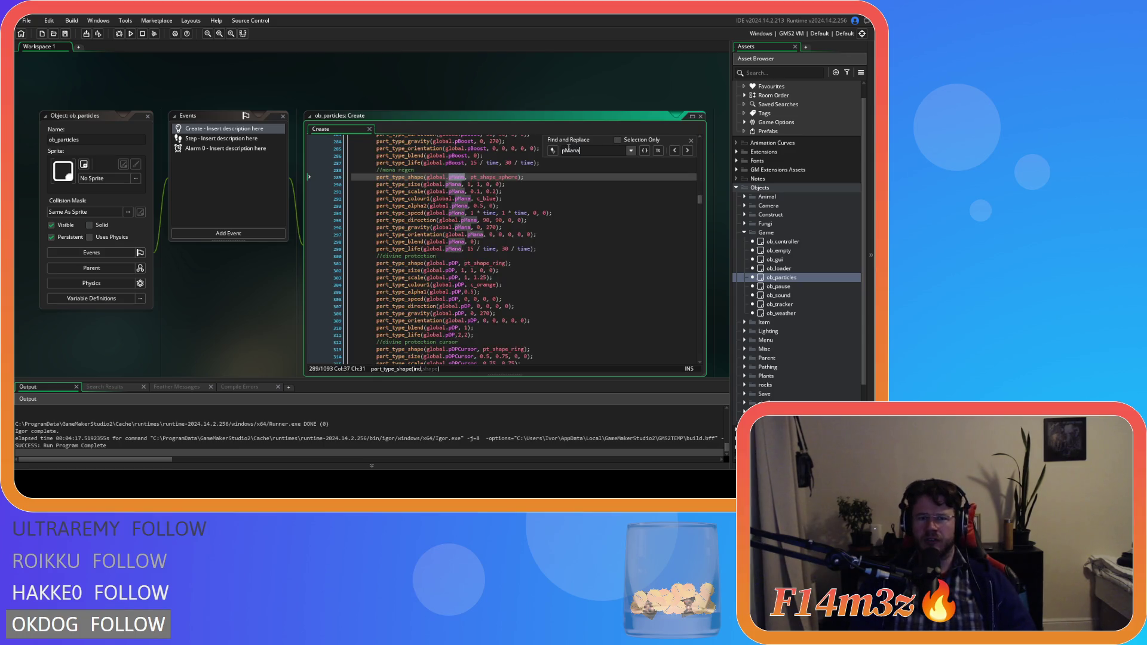
{"action": "mouse_move", "coordinate": [502, 178]}
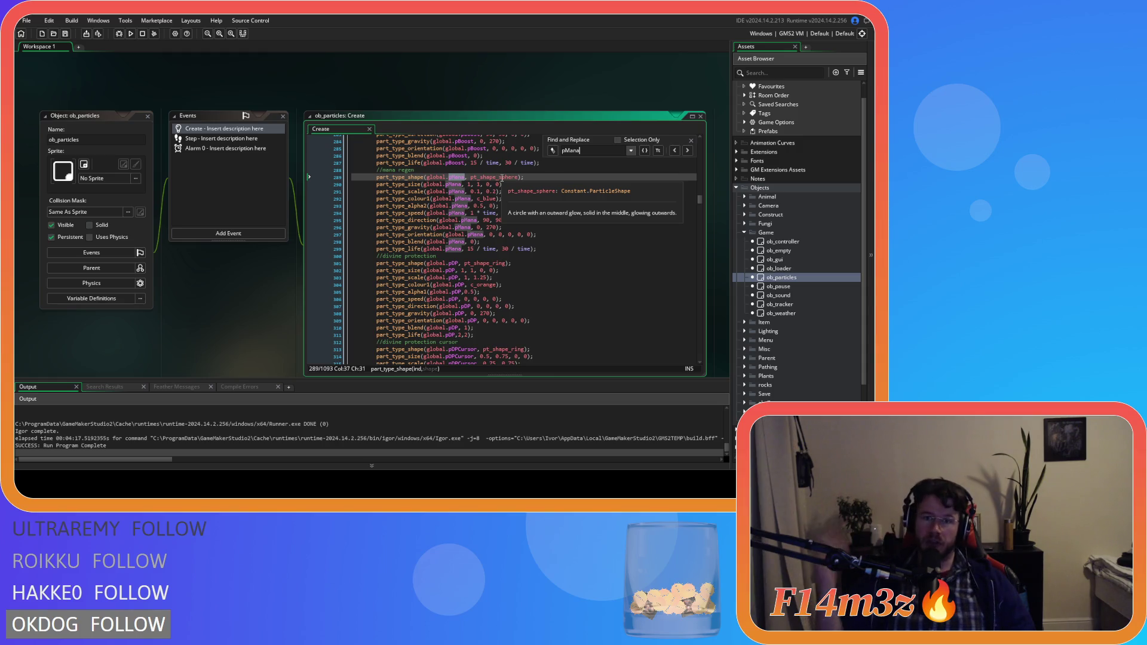
{"action": "key", "text": "Down"}
{"action": "key", "text": "Down"}
{"action": "key", "text": "Down"}
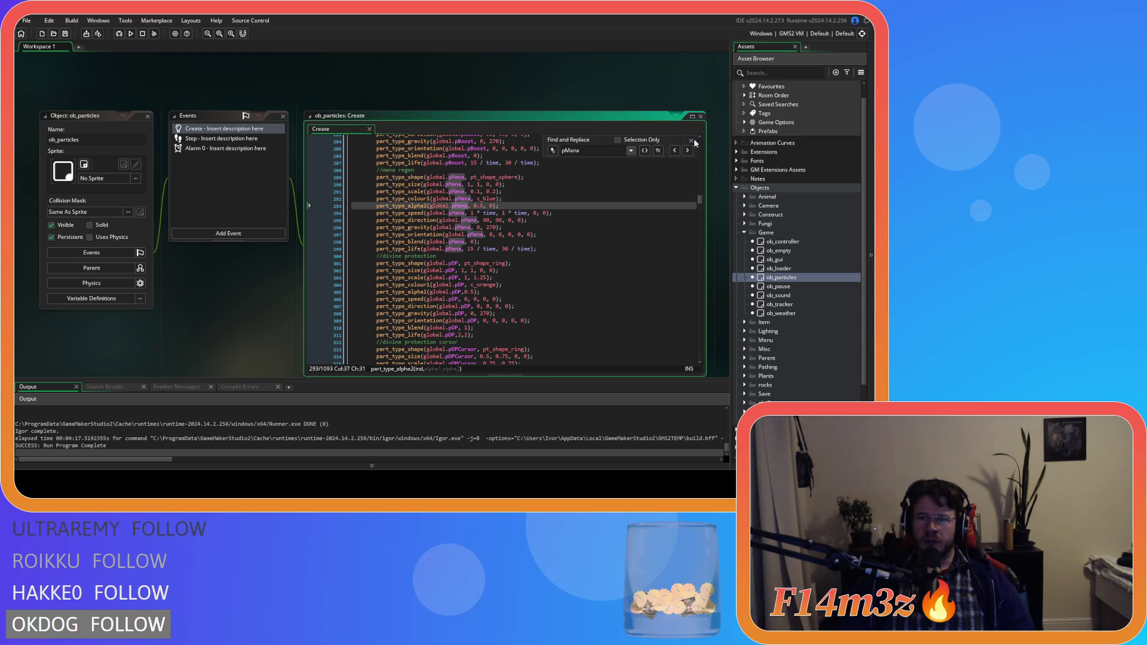
{"action": "left_click", "coordinate": [674, 150]}
{"action": "left_click", "coordinate": [674, 150]}
{"action": "left_click", "coordinate": [675, 150]}
{"action": "left_click", "coordinate": [675, 150]}
{"action": "left_click", "coordinate": [674, 150]}
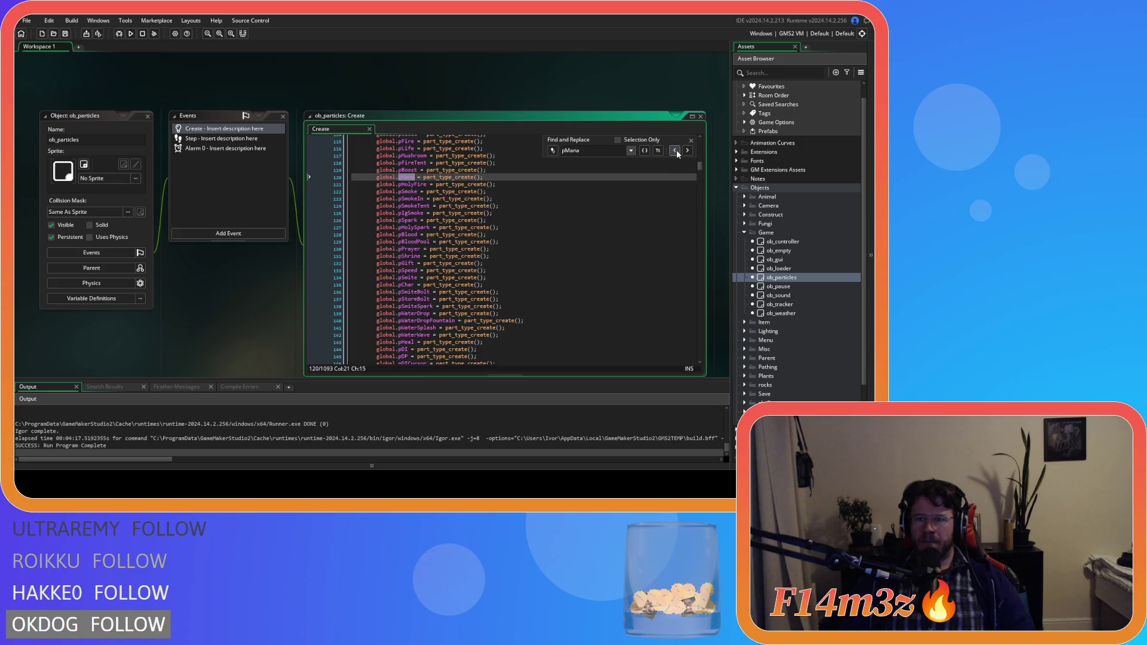
{"action": "left_click", "coordinate": [691, 141]}
- Duplicate the pMana declaration as global.pHaste = part_type_create(); and save
{"action": "left_click", "coordinate": [491, 178]}
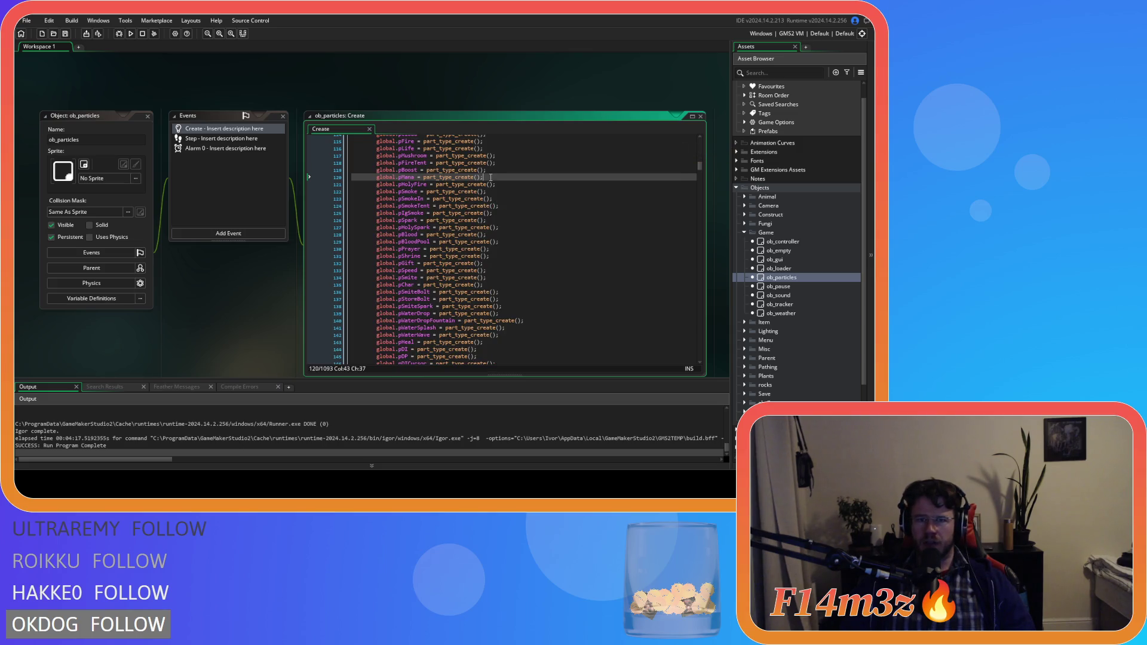
{"action": "key", "text": "ctrl+d"}
{"action": "left_click_drag", "start_coordinate": [402, 185], "coordinate": [414, 185]}
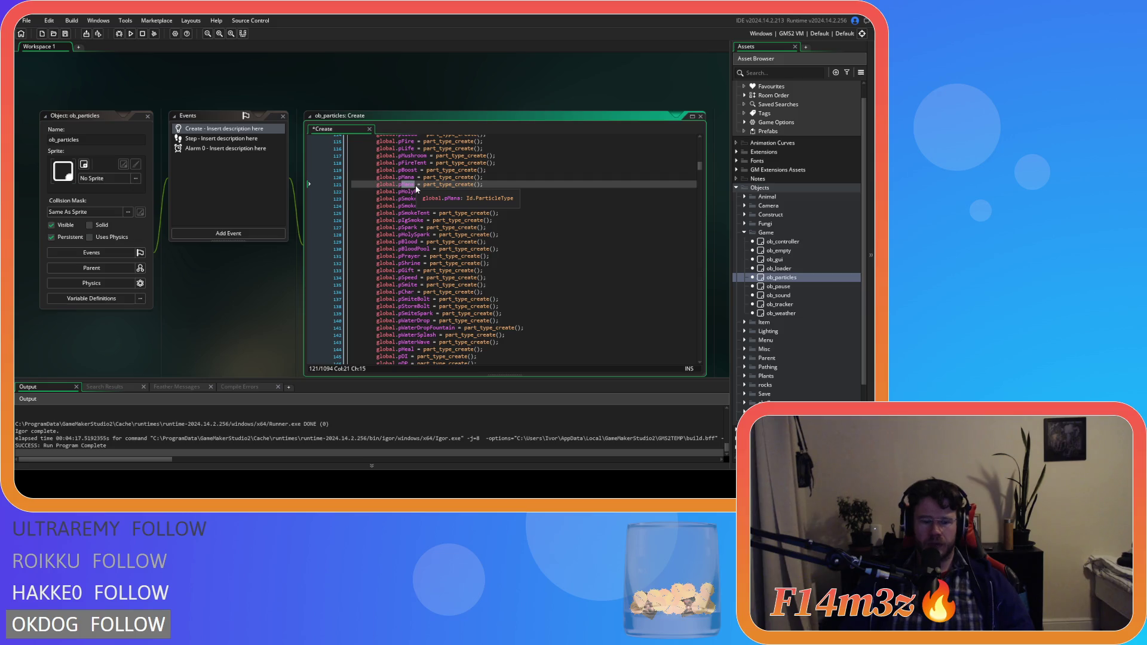
{"action": "type", "text": "Haste"}
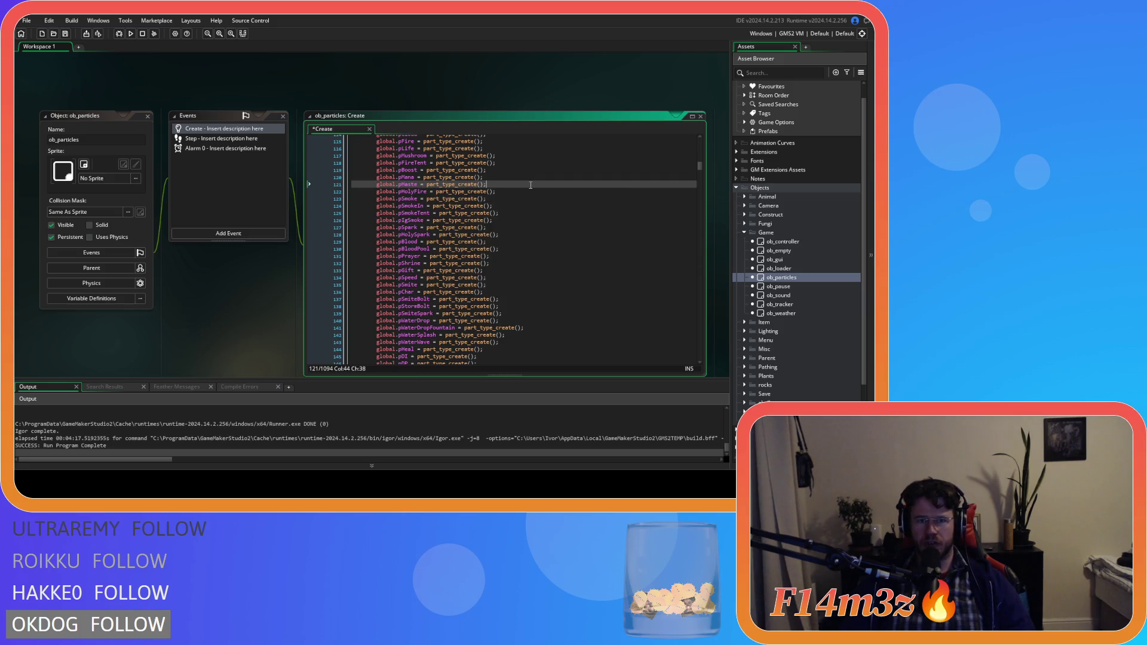
{"action": "key", "text": "ctrl+s"}
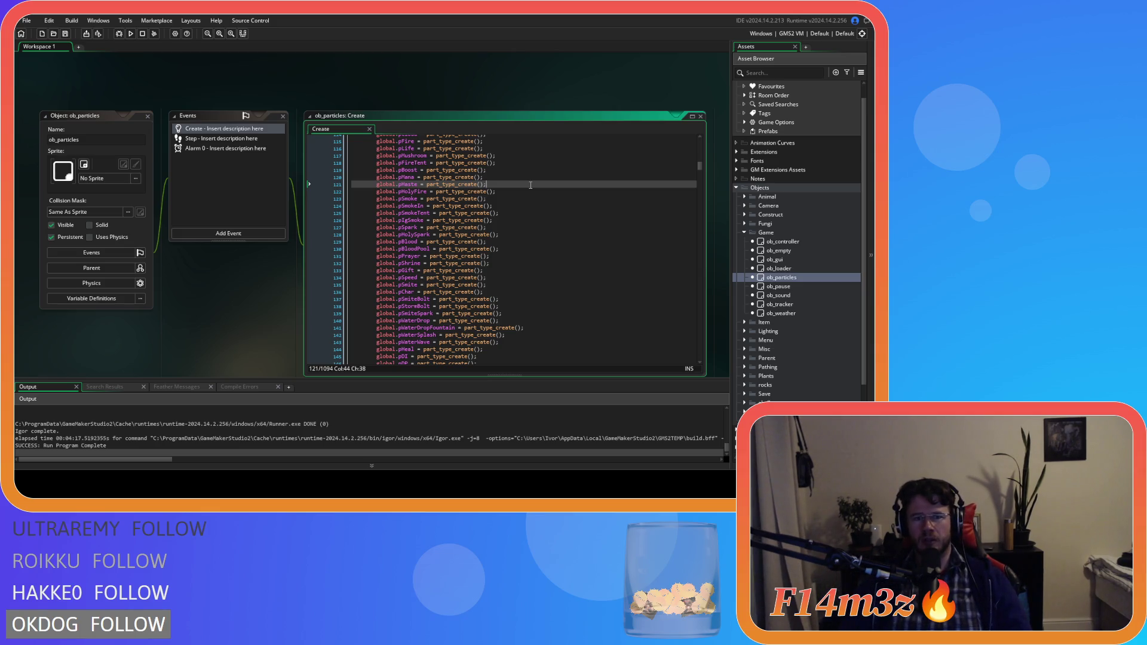
- Duplicate the mana regen property block and rename the copy's comment to haste, then save
{"action": "double_click", "coordinate": [407, 177]}
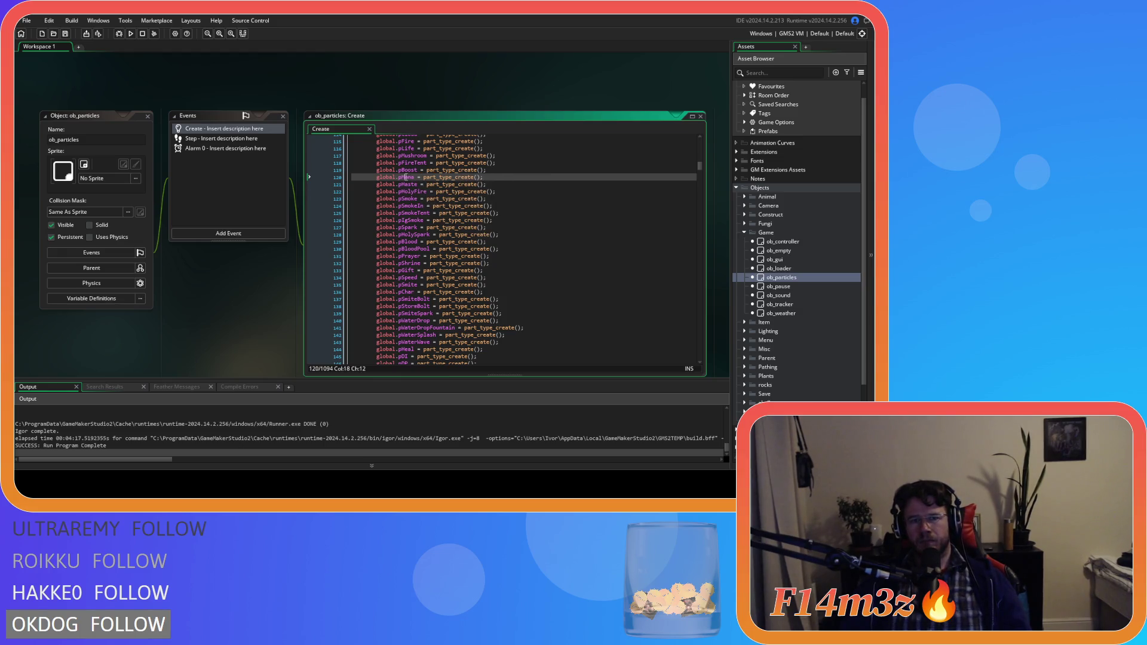
{"action": "key", "text": "ctrl+f"}
{"action": "left_click", "coordinate": [688, 151]}
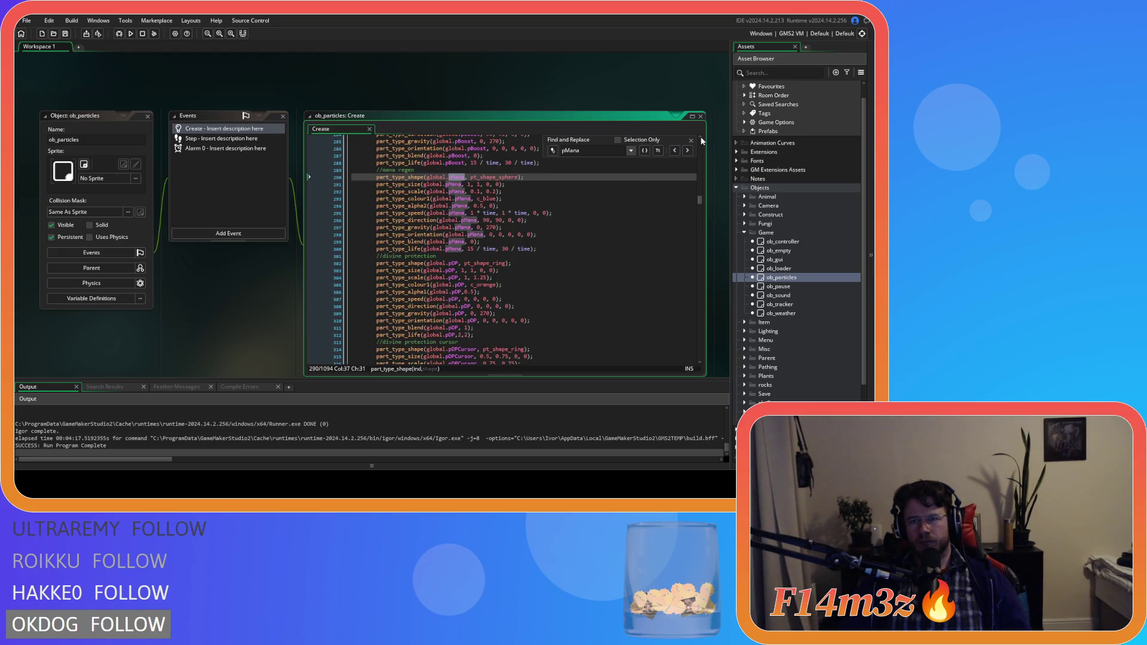
{"action": "left_click", "coordinate": [691, 139]}
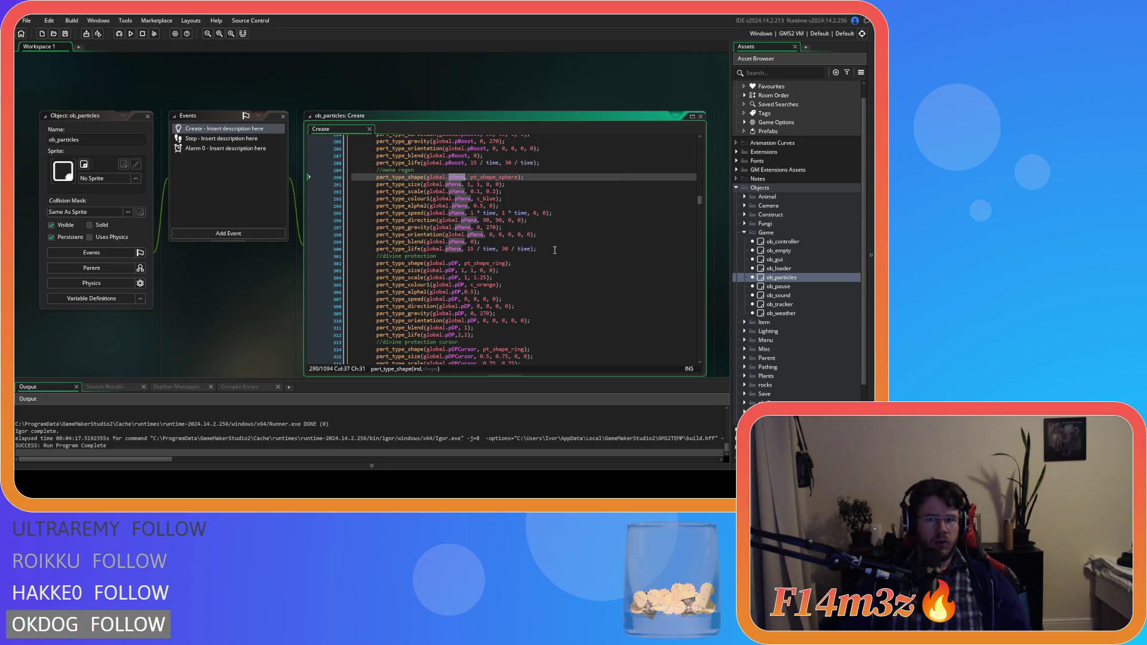
{"action": "mouse_move", "coordinate": [549, 247]}
{"action": "left_mouse_down"}
{"action": "mouse_move", "coordinate": [419, 206]}
{"action": "mouse_move", "coordinate": [395, 169]}
{"action": "left_mouse_up"}
{"action": "key", "text": "ctrl+d"}
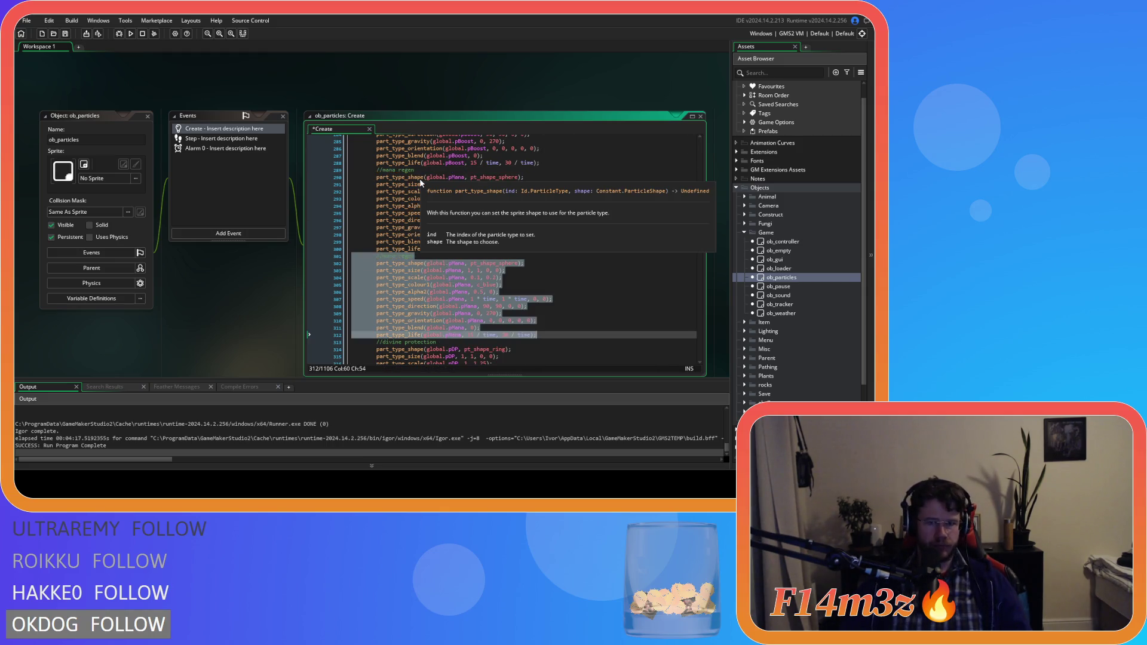
{"action": "left_click", "coordinate": [390, 256]}
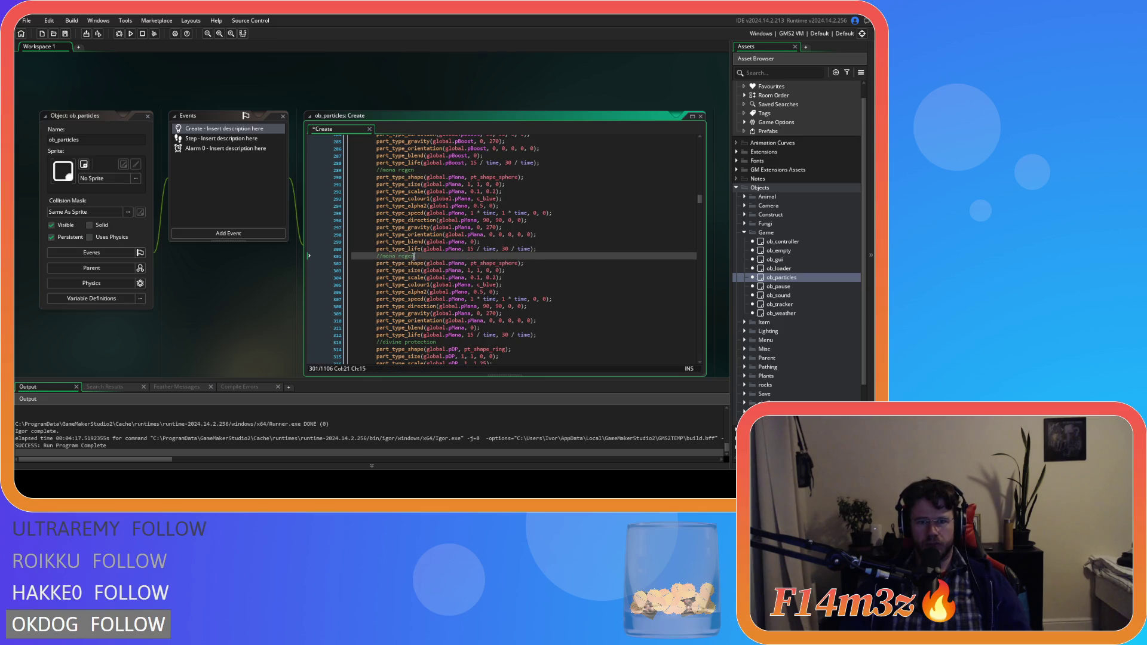
{"action": "left_click_drag", "start_coordinate": [414, 256], "coordinate": [378, 256]}
{"action": "type", "text": "haste"}
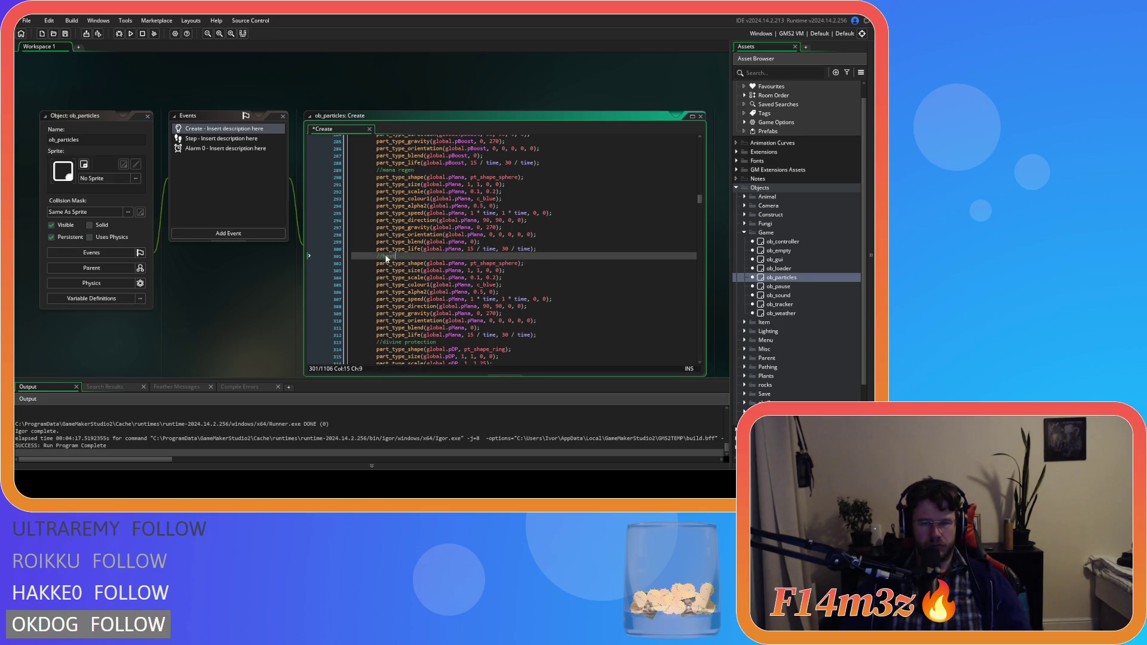
{"action": "key", "text": "ctrl+s"}
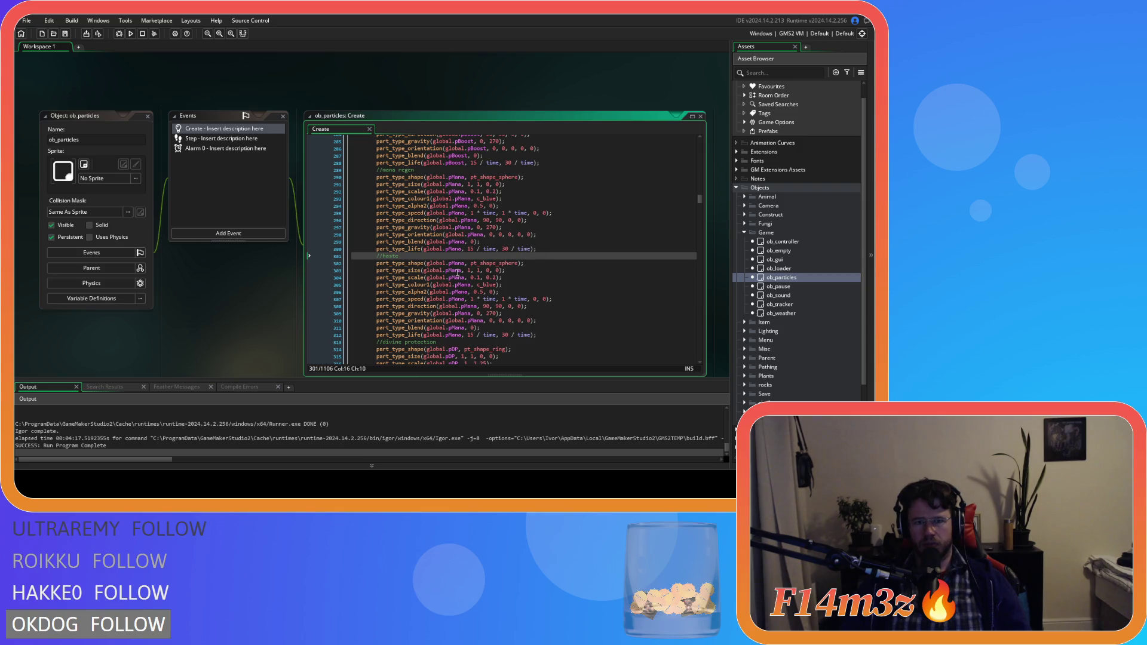
- Replace every pMana in the copied haste block with pHaste
{"action": "double_click", "coordinate": [457, 264]}
{"action": "type", "text": "pHaste"}
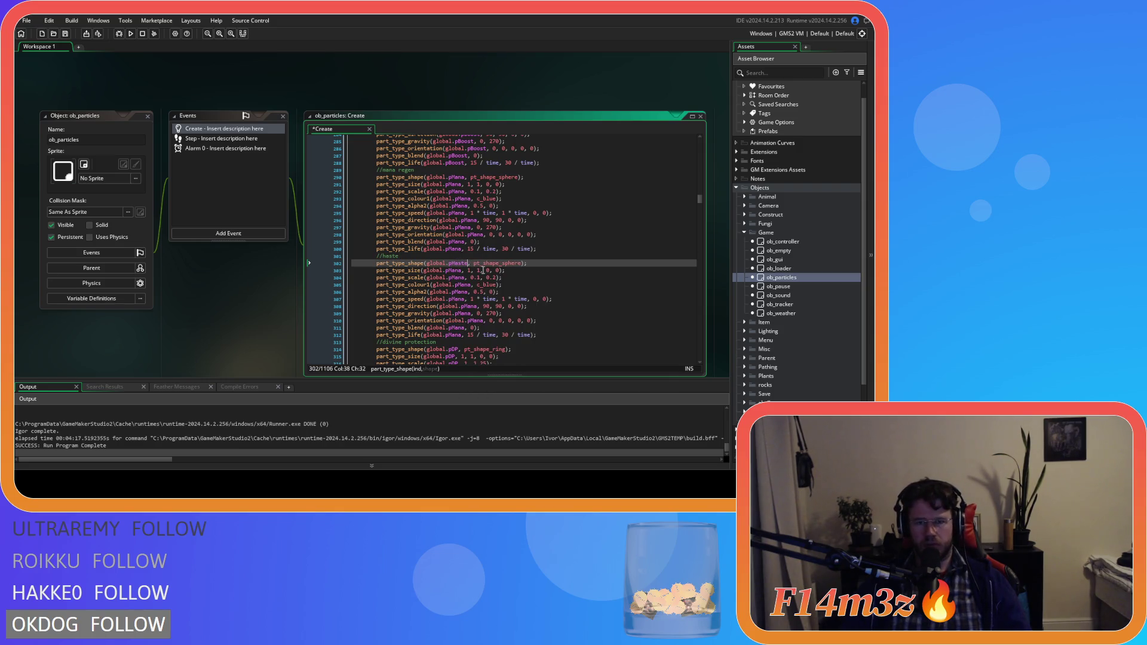
{"action": "key", "text": "Return"}
{"action": "double_click", "coordinate": [454, 270]}
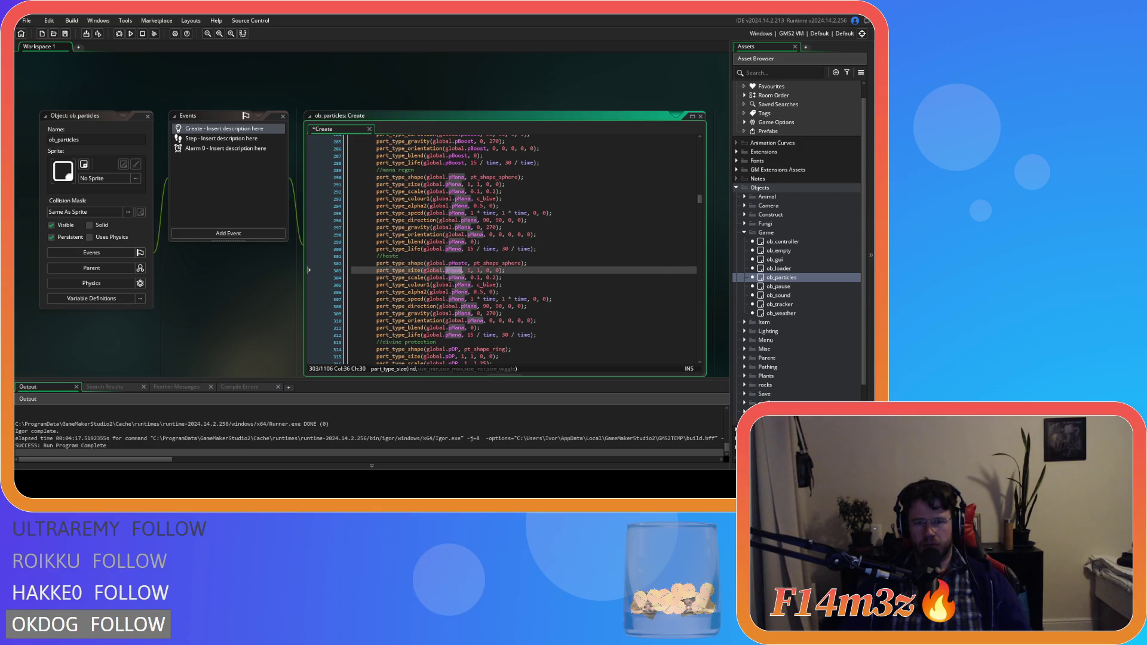
{"action": "type", "text": "pHaste"}
{"action": "double_click", "coordinate": [455, 277]}
{"action": "type", "text": "pHaste"}
{"action": "double_click", "coordinate": [455, 284]}
{"action": "type", "text": "pHaste"}
{"action": "double_click", "coordinate": [459, 291]}
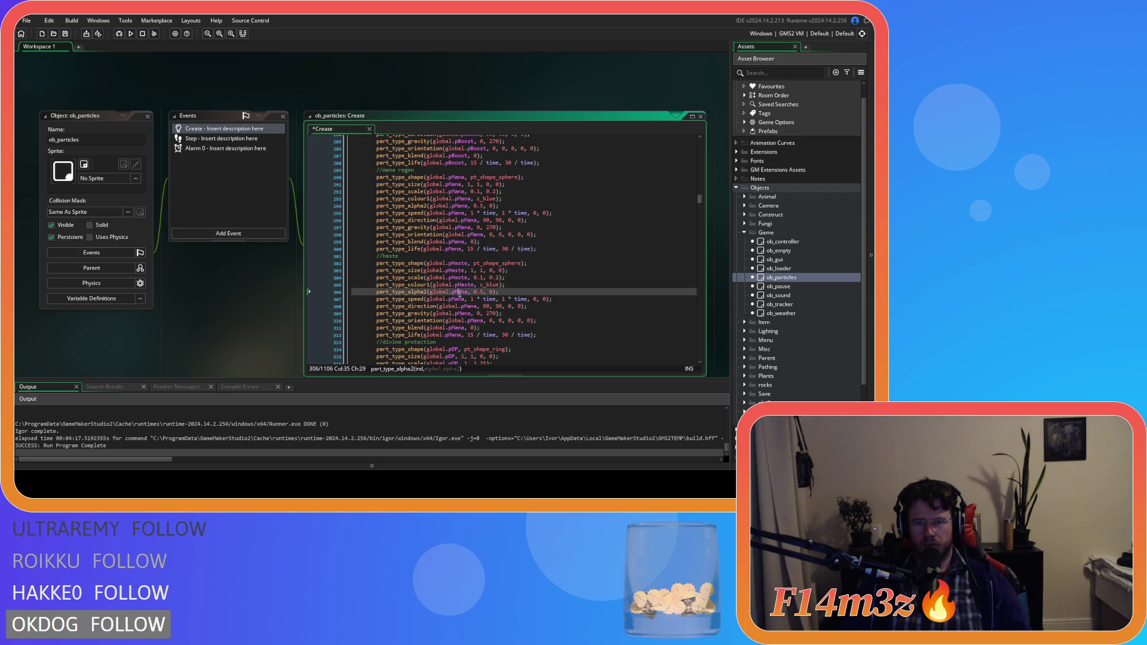
{"action": "key", "text": "ctrl+v"}
{"action": "double_click", "coordinate": [456, 298]}
{"action": "type", "text": "pHaste"}
{"action": "double_click", "coordinate": [469, 306]}
{"action": "type", "text": "pHaste"}
{"action": "double_click", "coordinate": [463, 313]}
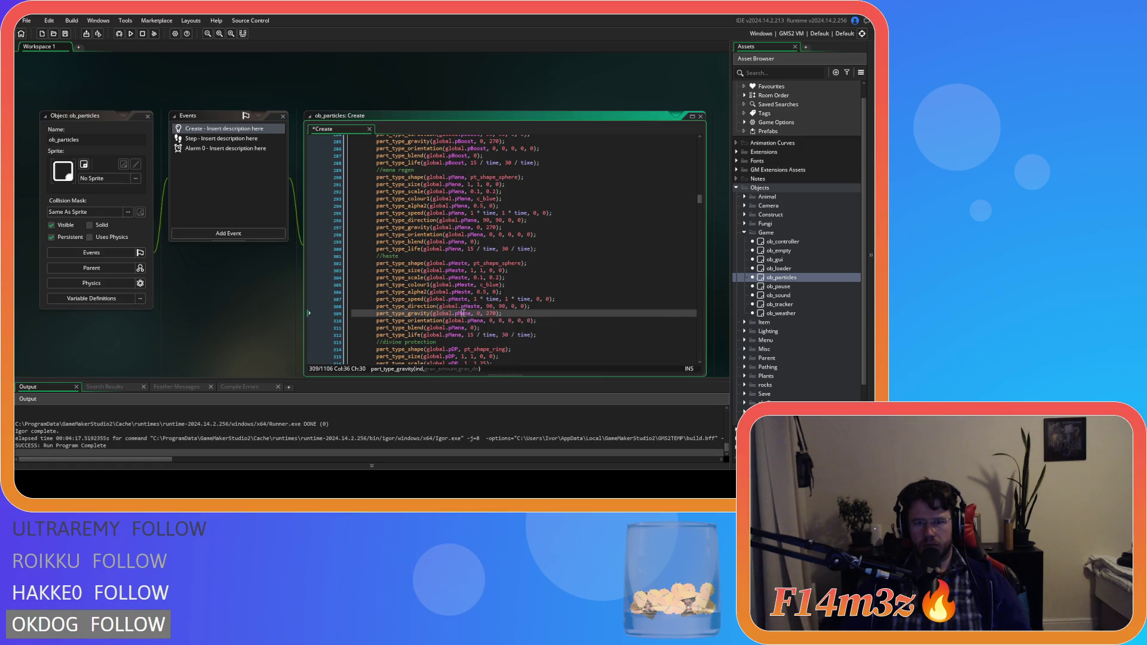
{"action": "type", "text": "pHaste"}
{"action": "double_click", "coordinate": [457, 320]}
{"action": "type", "text": "pHaste"}
{"action": "double_click", "coordinate": [457, 327]}
{"action": "type", "text": "pHaste"}
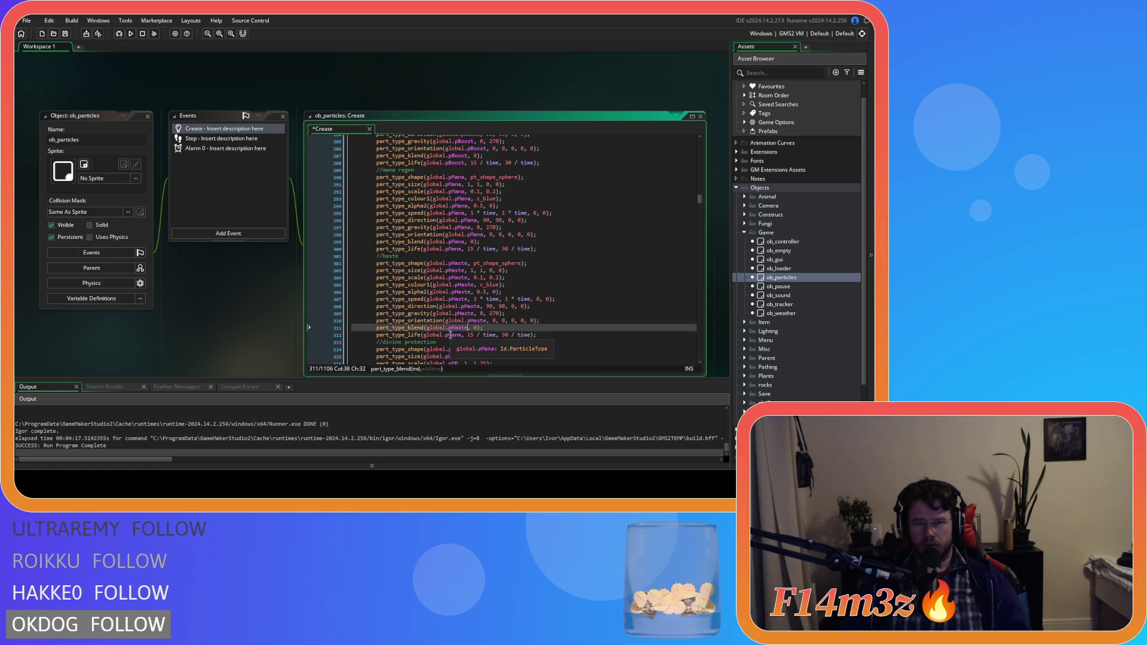
{"action": "double_click", "coordinate": [453, 334]}
{"action": "type", "text": "pHaste"}
{"action": "left_click", "coordinate": [565, 321]}
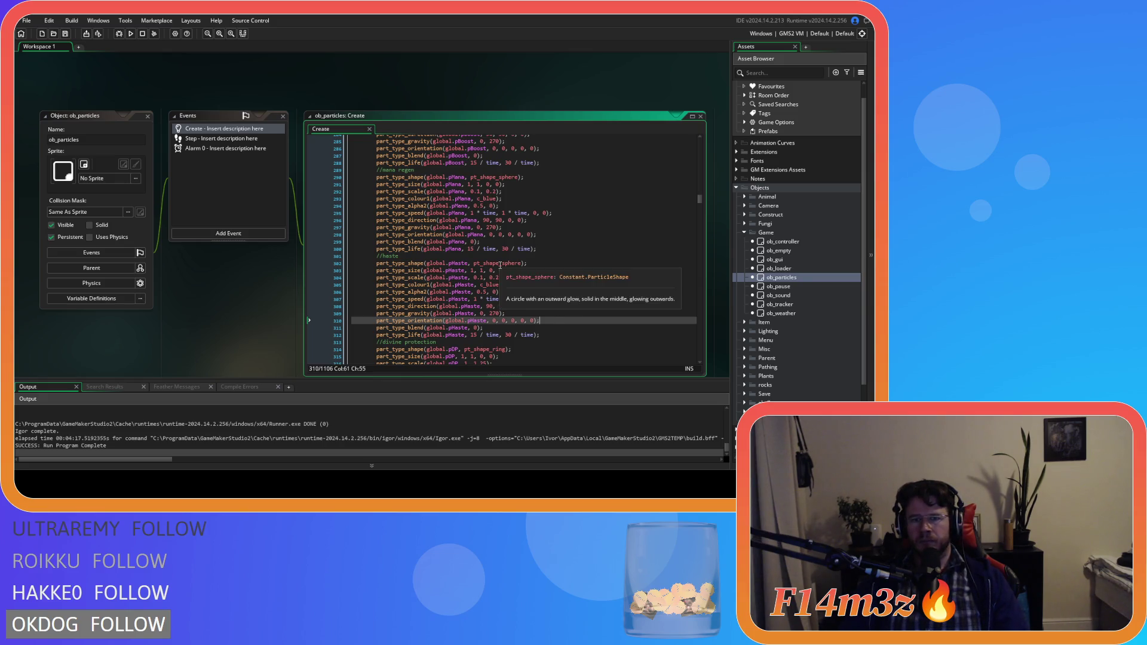
- Change the haste block's colour from c_blue to c_aqua and save
{"action": "left_click", "coordinate": [487, 285]}
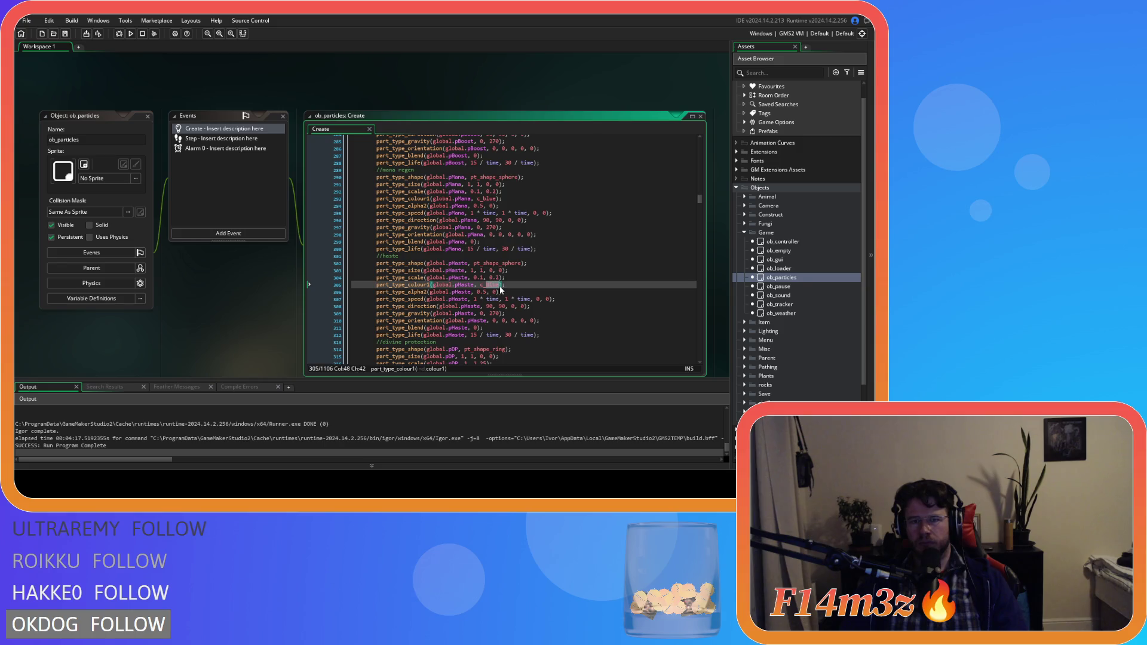
{"action": "type", "text": "aq"}
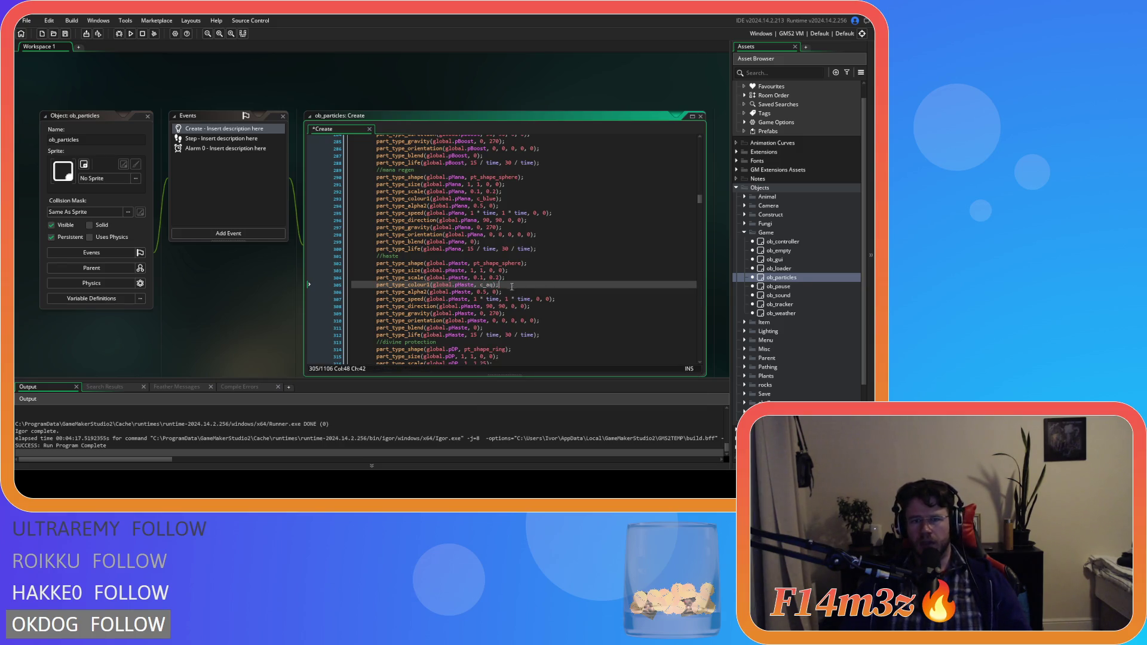
{"action": "key", "text": "shift+Left"}
{"action": "key", "text": "shift+Left"}
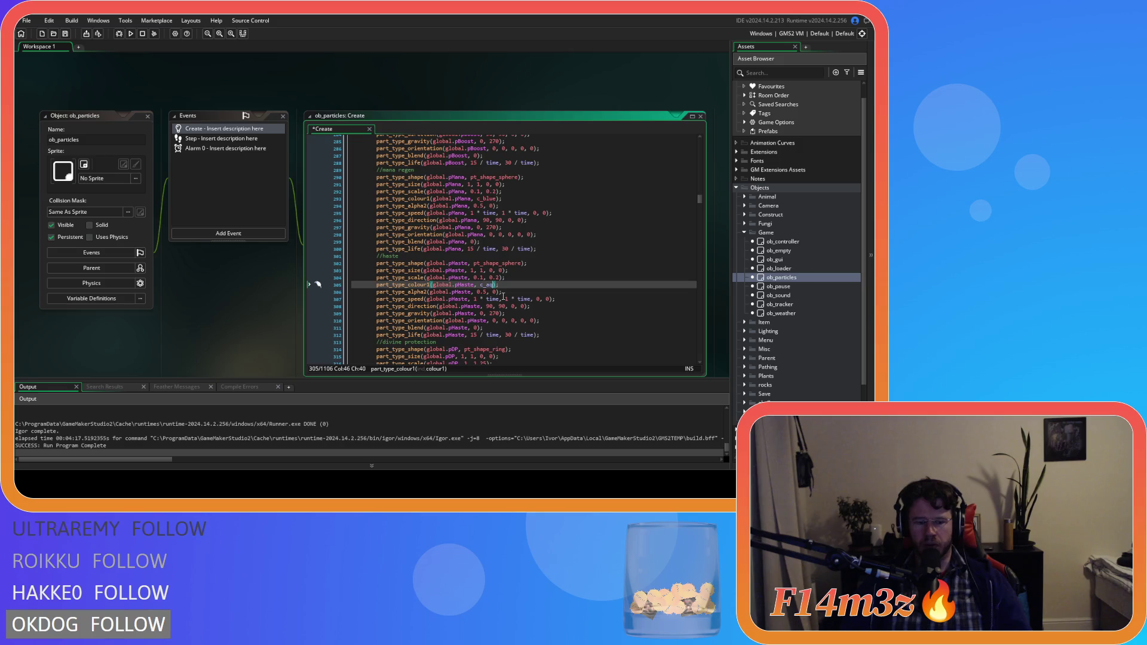
{"action": "key", "text": "ctrl+space"}
{"action": "left_click", "coordinate": [540, 299]}
{"action": "key", "text": "ctrl+s"}
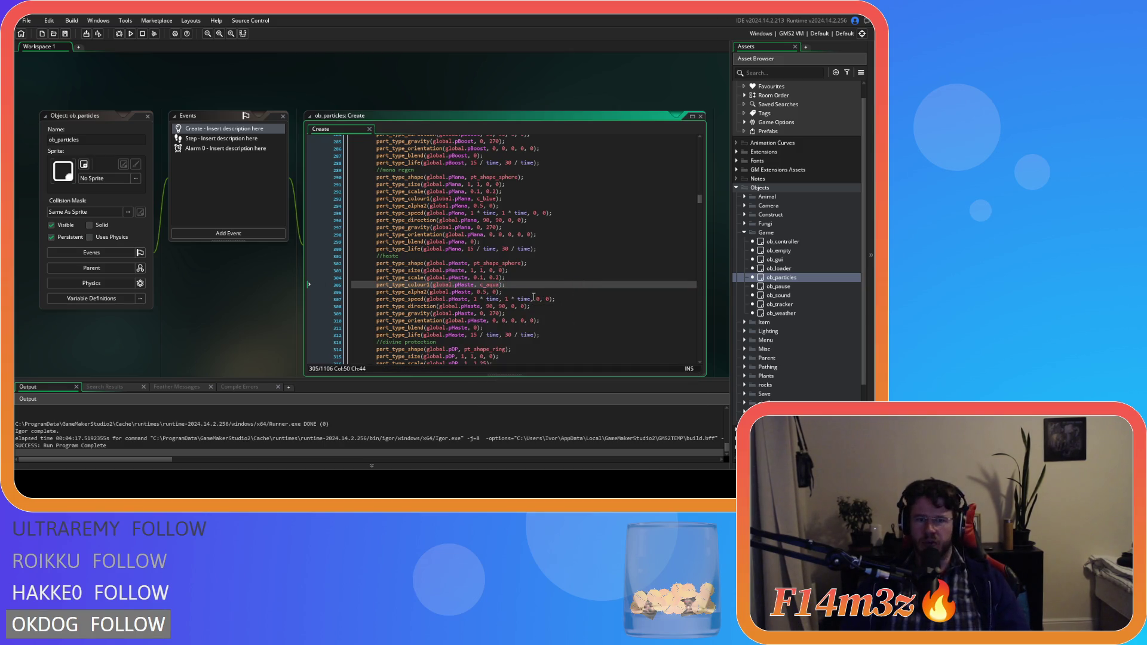
{"action": "left_click", "coordinate": [535, 299]}
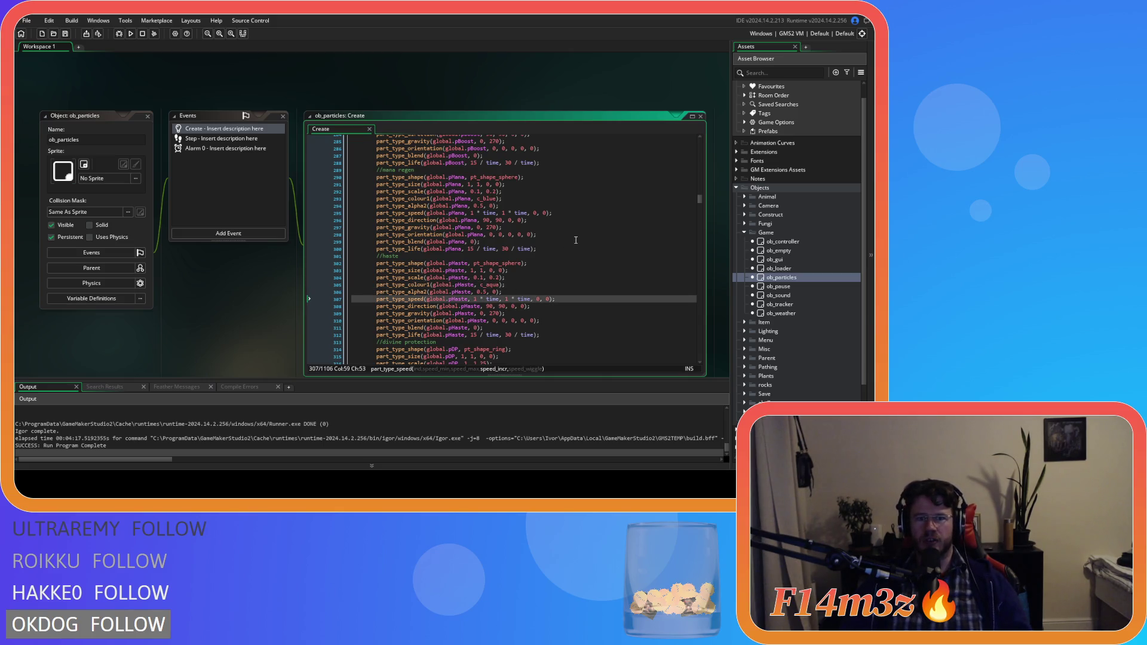
{"action": "scroll", "coordinate": [576, 240], "scroll_direction": "up", "scroll_amount": 15}
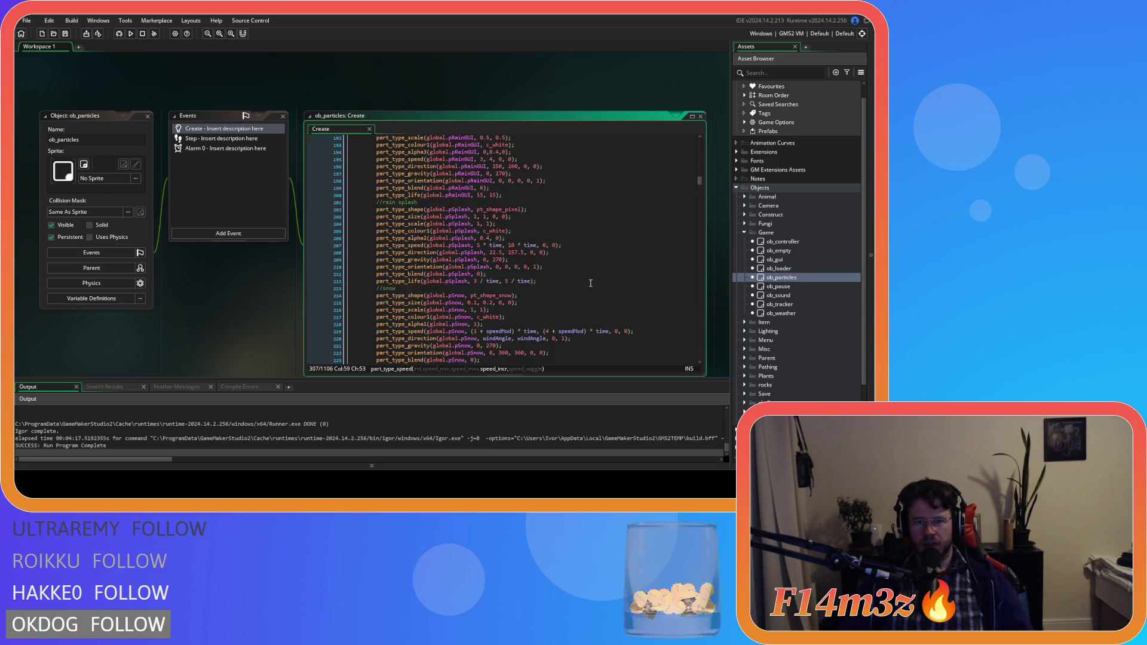
{"action": "scroll", "coordinate": [590, 284], "scroll_direction": "up", "scroll_amount": 5}
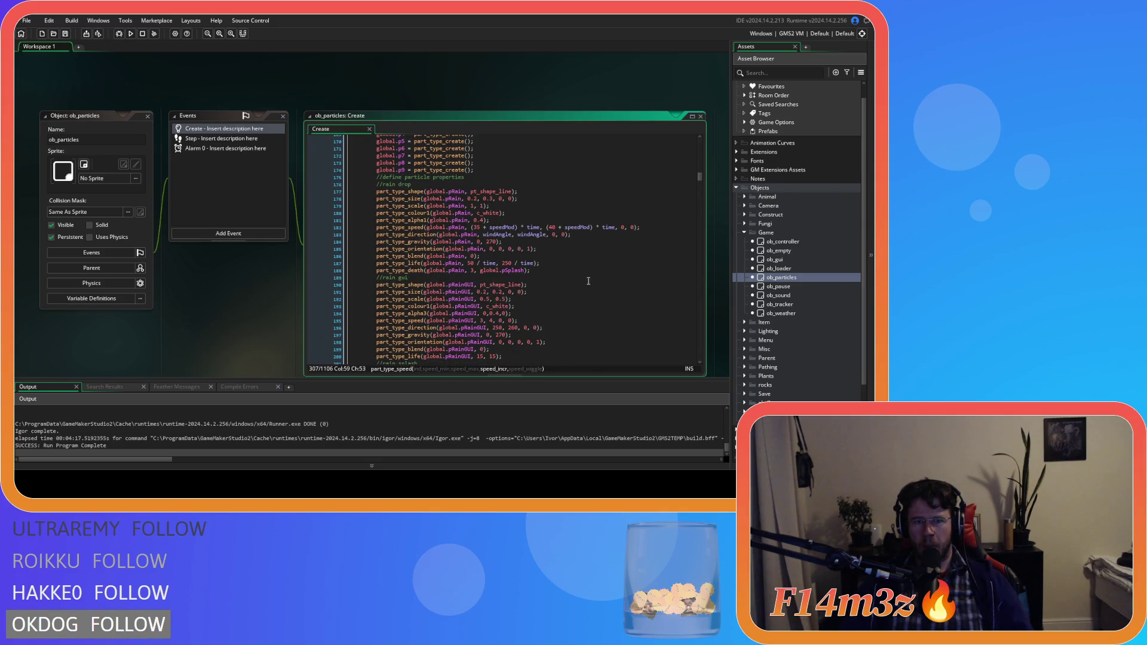
{"action": "scroll", "coordinate": [589, 281], "scroll_direction": "up", "scroll_amount": 5}
{"action": "scroll", "coordinate": [589, 281], "scroll_direction": "up", "scroll_amount": 20}
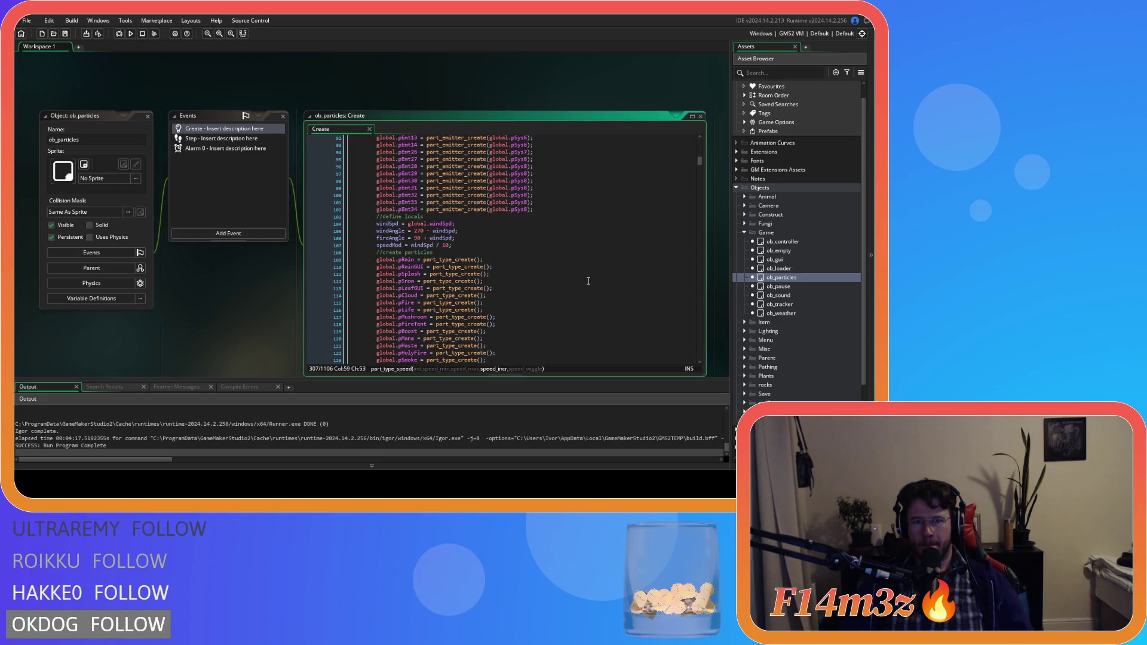
{"action": "scroll", "coordinate": [582, 276], "scroll_direction": "down", "scroll_amount": 9}
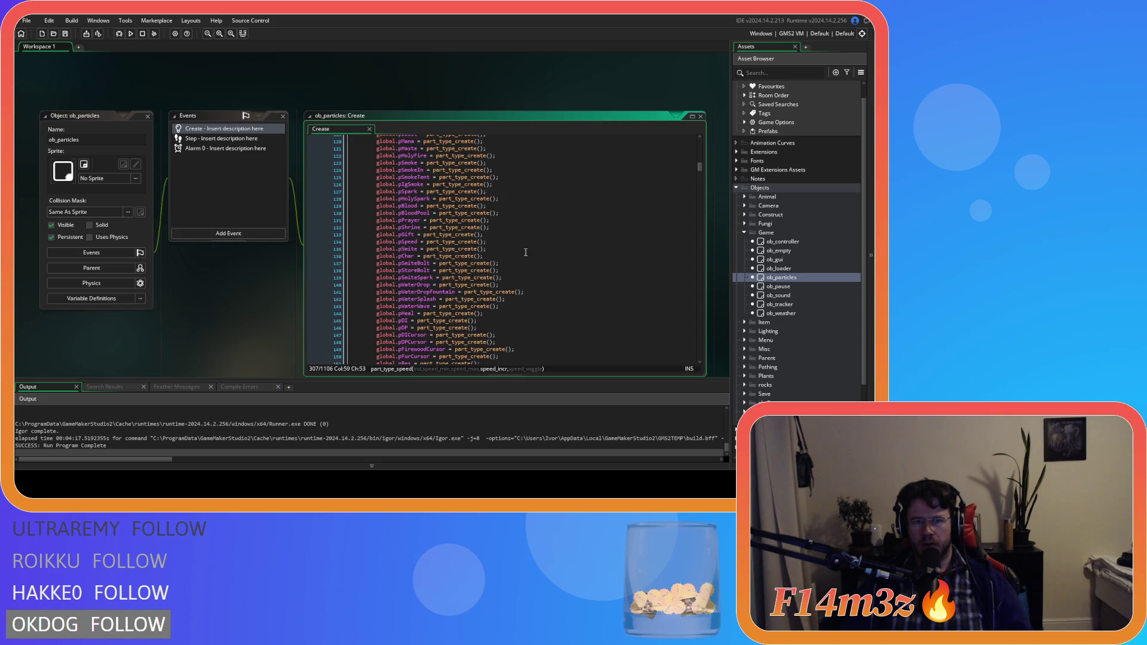
{"action": "left_click_drag", "start_coordinate": [501, 243], "coordinate": [376, 242]}
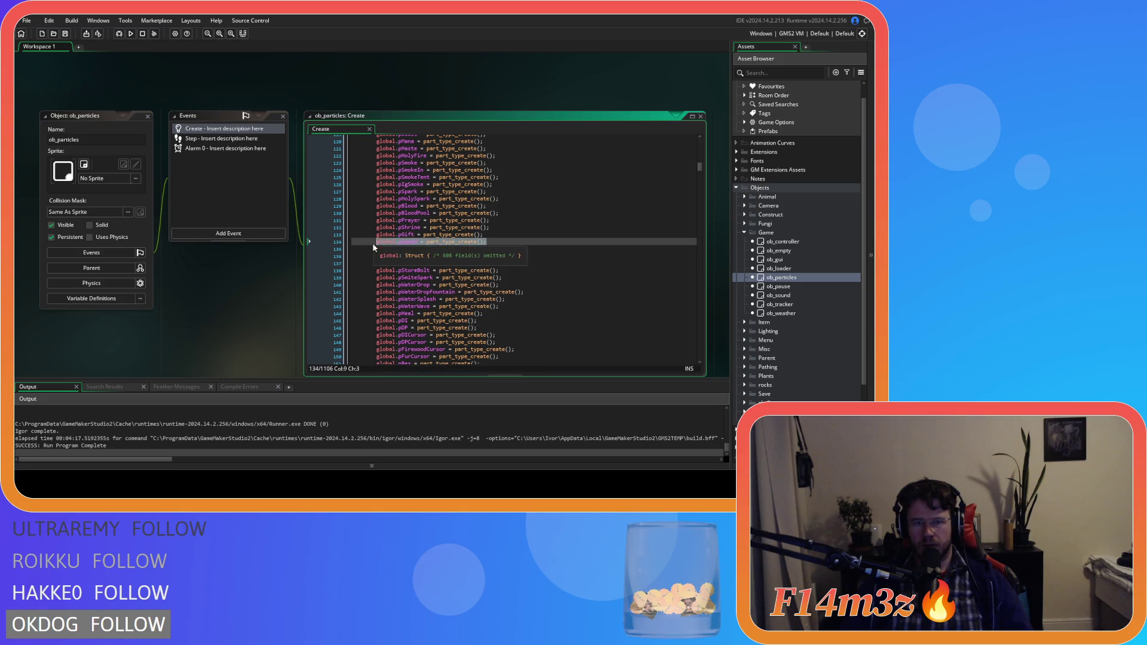
{"action": "key", "text": "ctrl+d"}
{"action": "key", "text": "ctrl+z"}
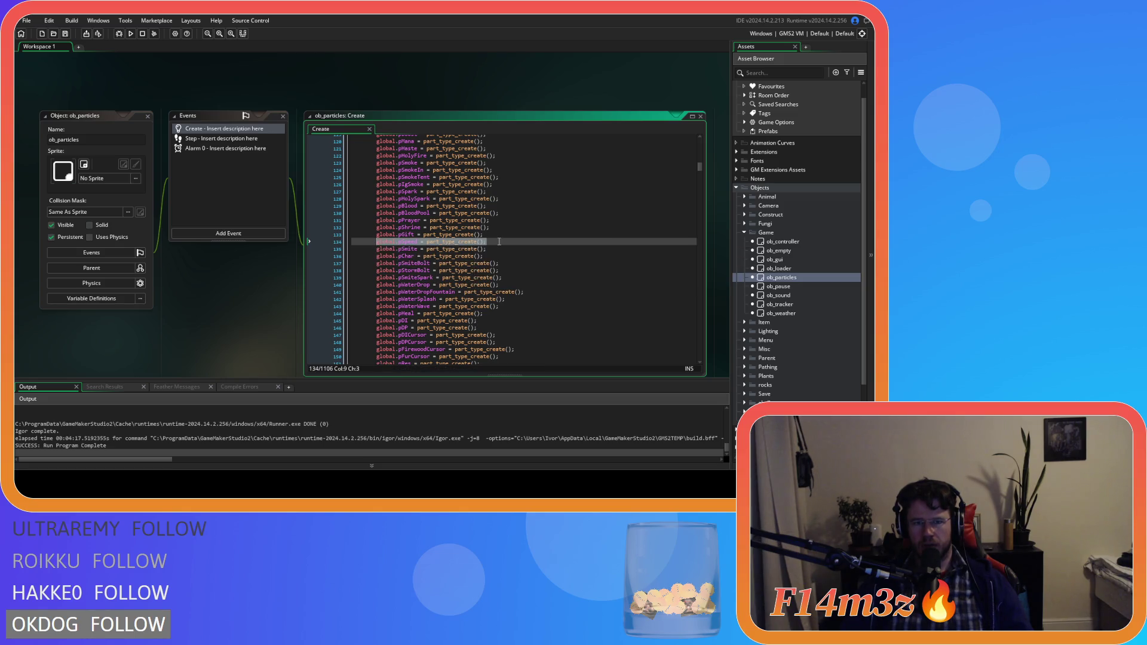
{"action": "key", "text": "ctrl+d"}
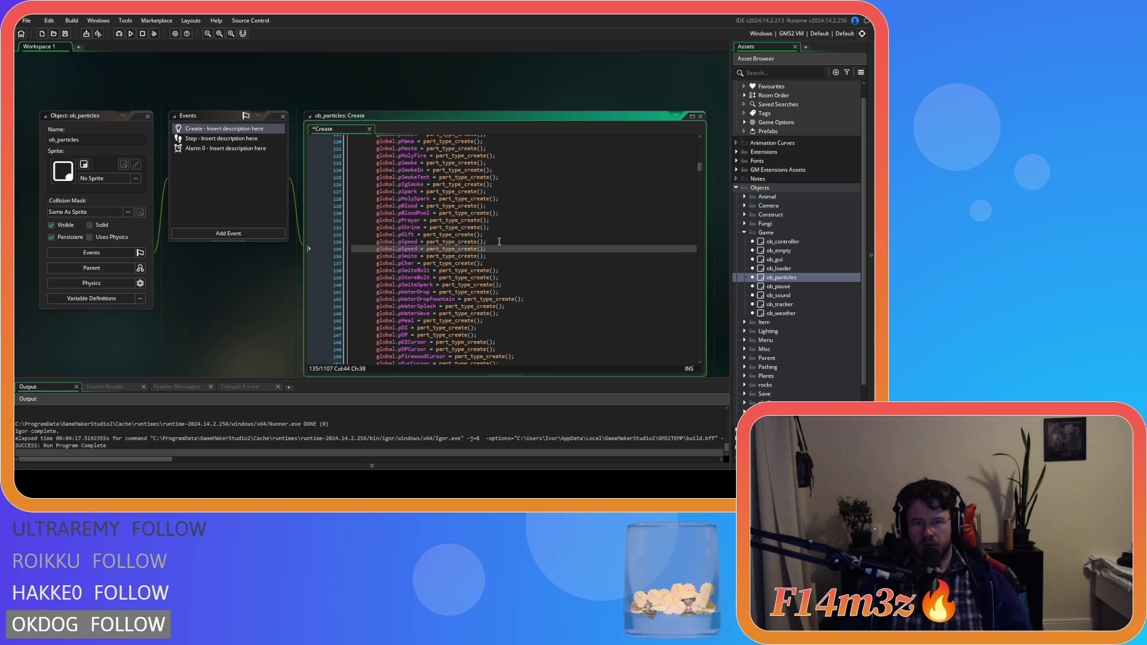
{"action": "left_click_drag", "start_coordinate": [421, 250], "coordinate": [402, 250]}
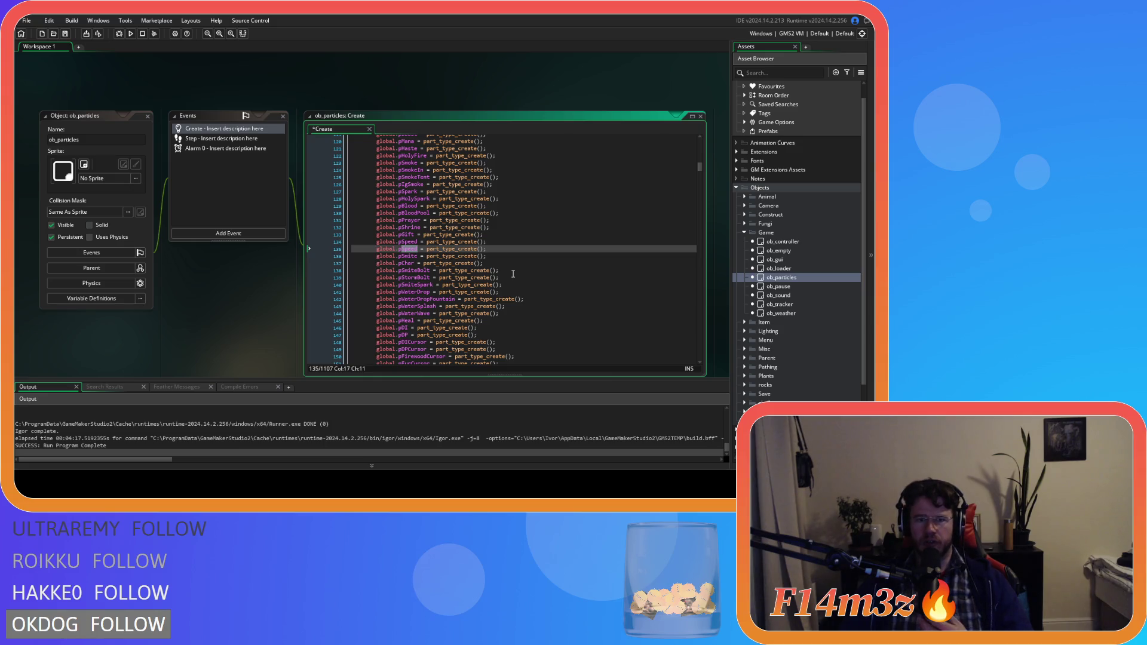
{"action": "scroll", "coordinate": [513, 274], "scroll_direction": "down", "scroll_amount": 7}
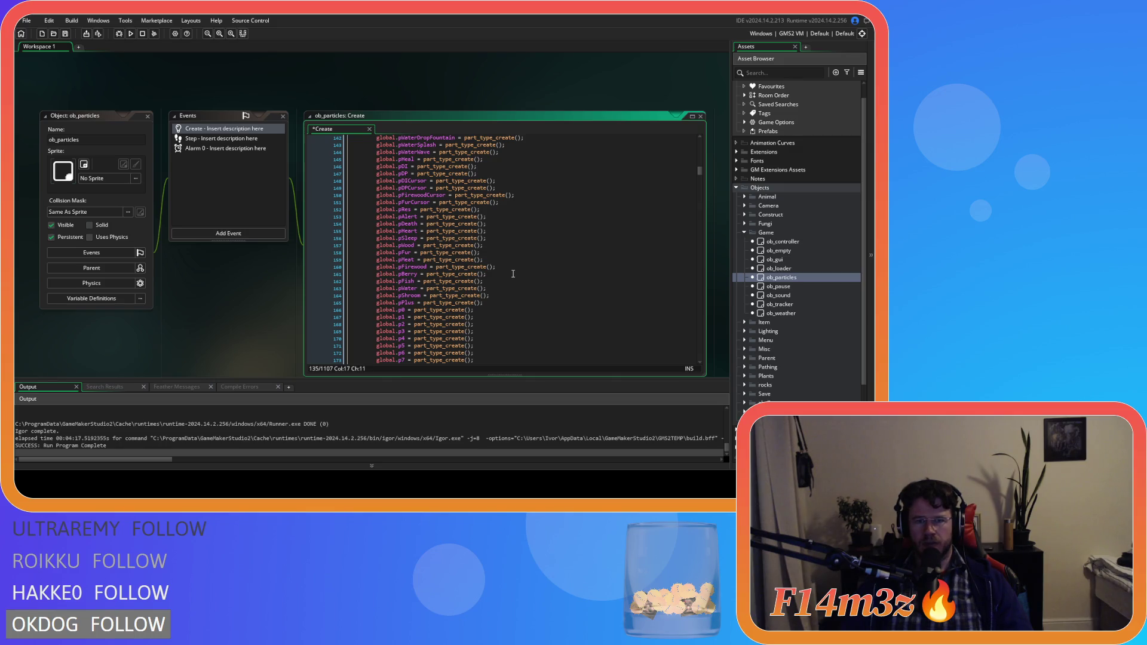
{"action": "scroll", "coordinate": [512, 274], "scroll_direction": "up", "scroll_amount": 4}
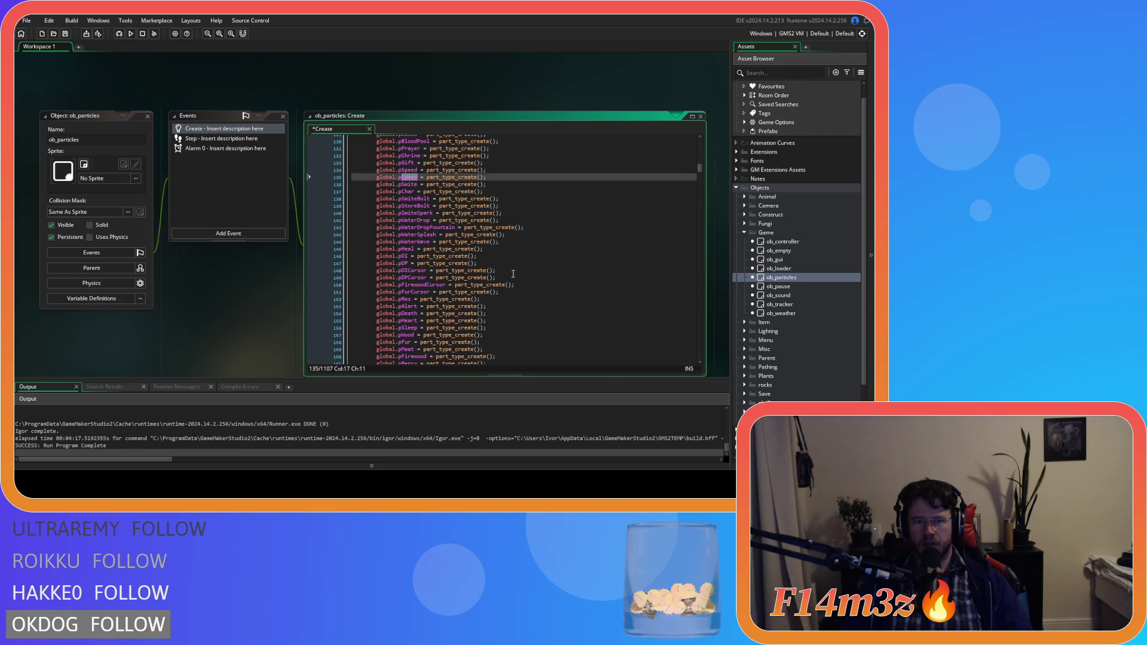
{"action": "scroll", "coordinate": [513, 274], "scroll_direction": "up", "scroll_amount": 5}
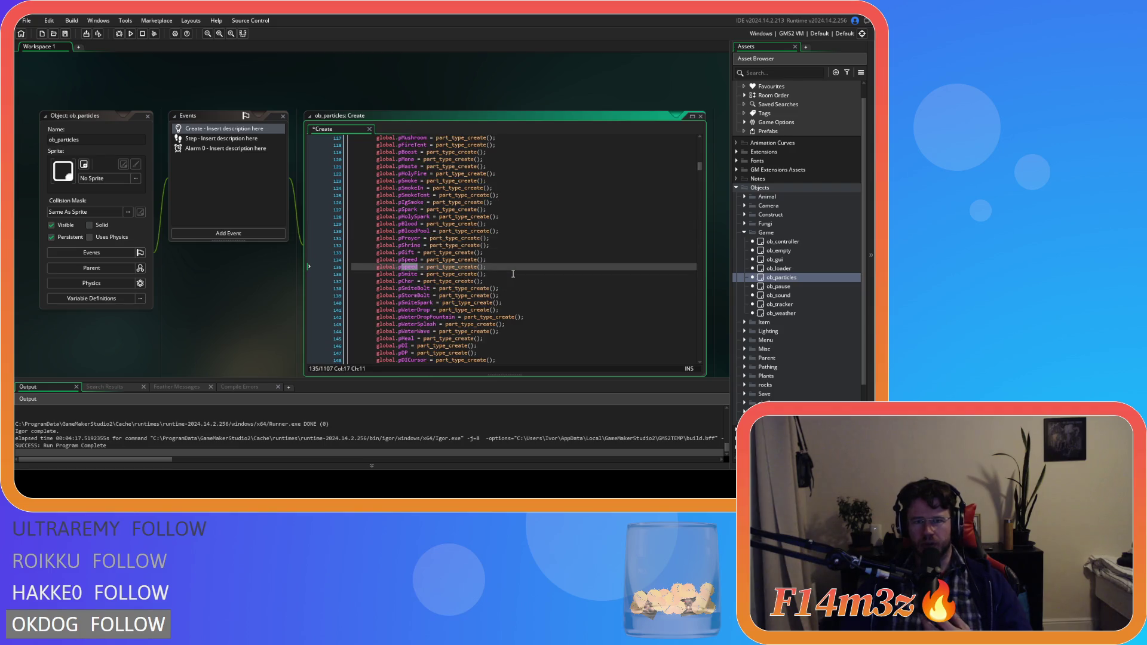
{"action": "scroll", "coordinate": [513, 274], "scroll_direction": "down", "scroll_amount": 4}
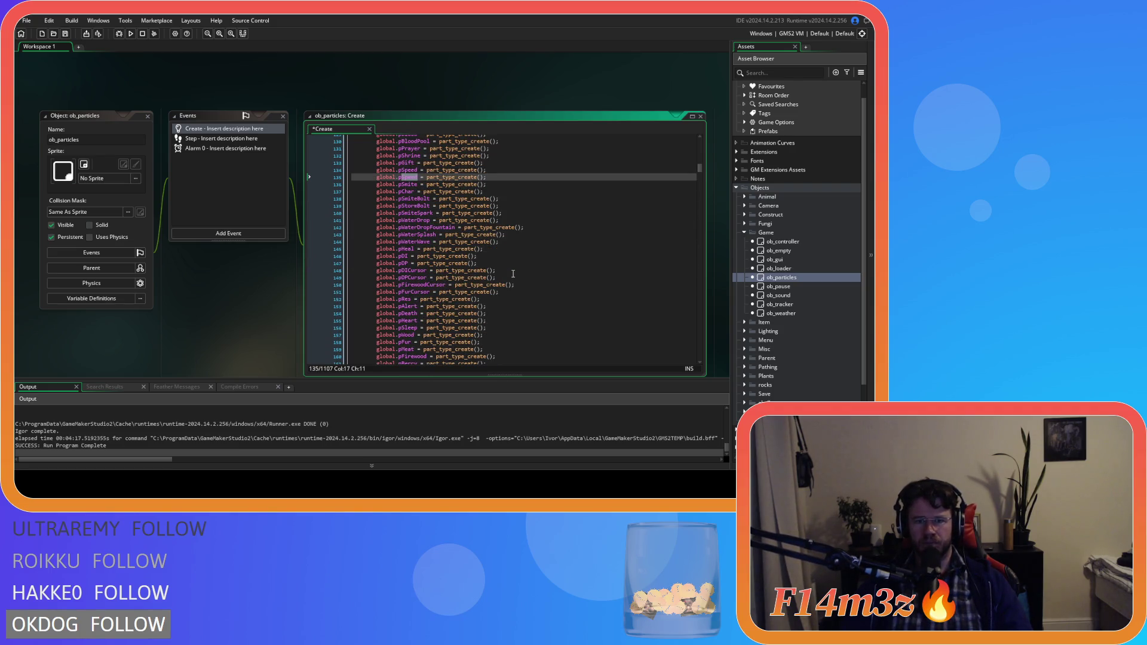
- Search the Create code for pSpeed and then pBoost, then scroll to the //haste block
{"action": "key", "text": "Down"}
{"action": "key", "text": "Down"}
{"action": "key", "text": "Down"}
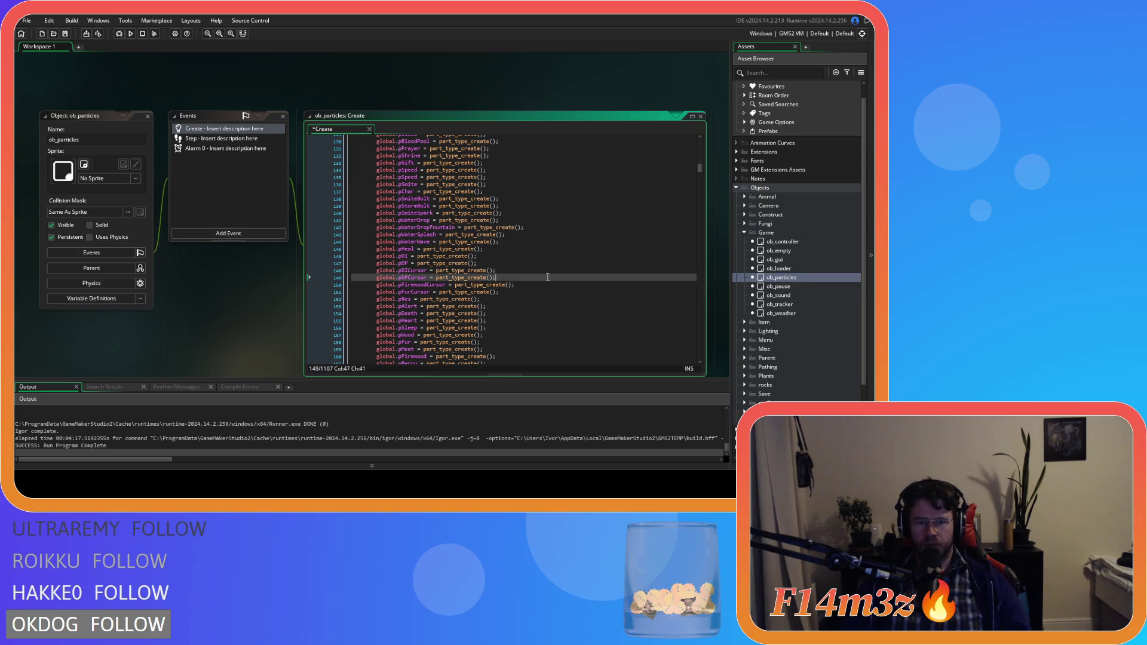
{"action": "key", "text": "ctrl+f"}
{"action": "type", "text": "pD"}
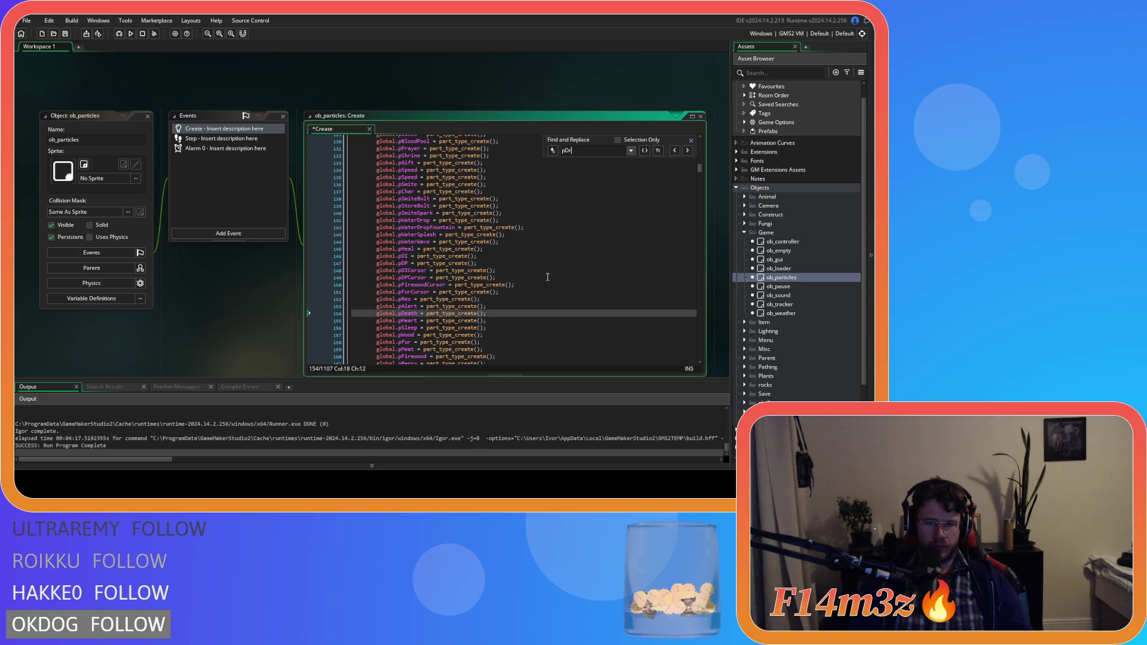
{"action": "key", "text": "BackSpace"}
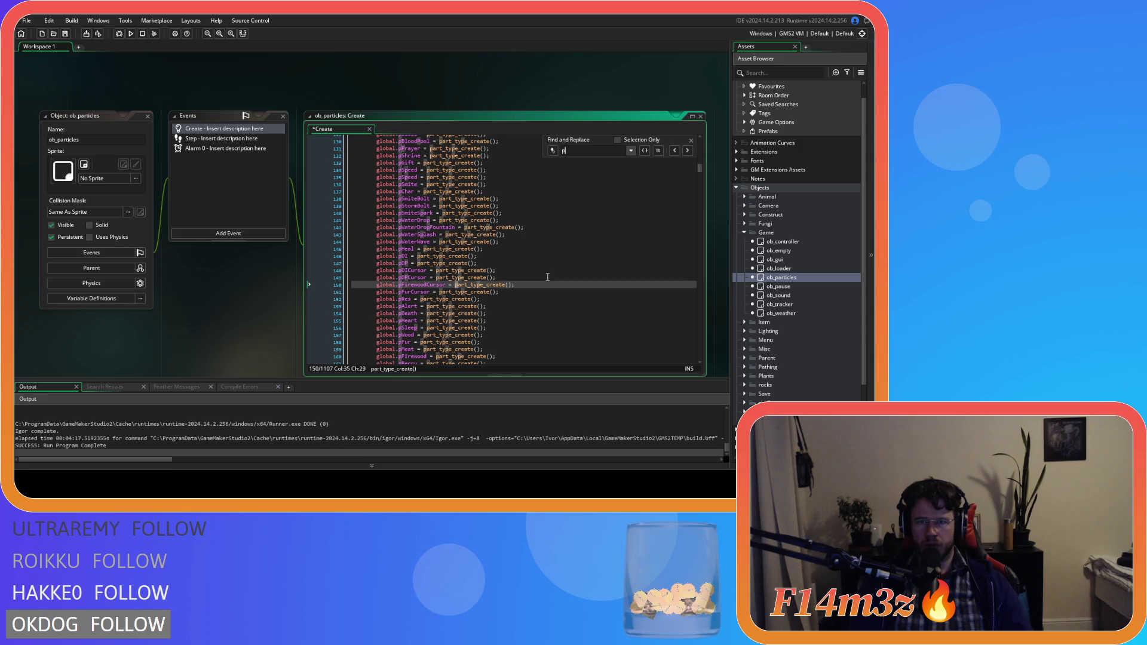
{"action": "type", "text": "speed"}
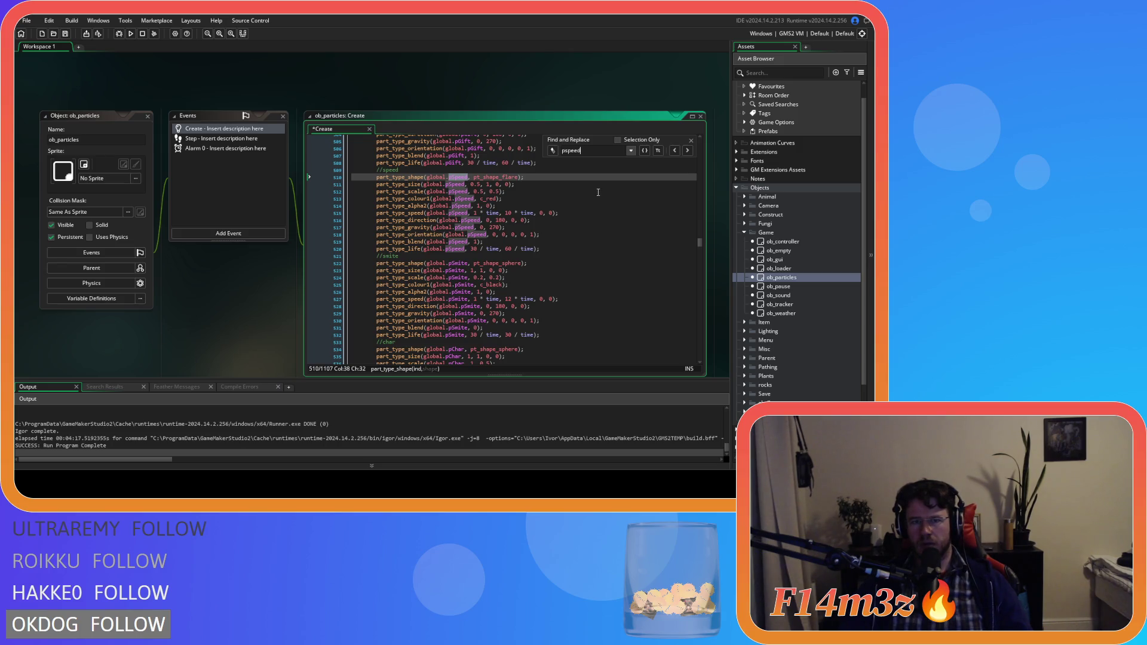
{"action": "scroll", "coordinate": [598, 192], "scroll_direction": "up", "scroll_amount": 5}
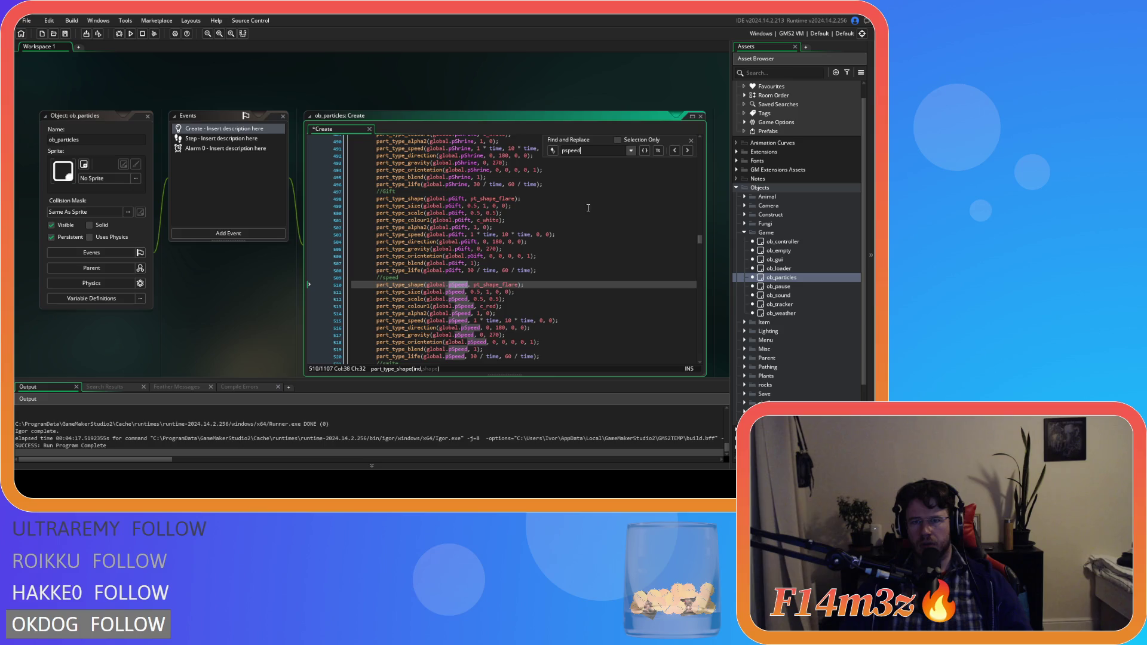
{"action": "left_click_drag", "start_coordinate": [579, 153], "coordinate": [564, 154]}
{"action": "type", "text": "boost"}
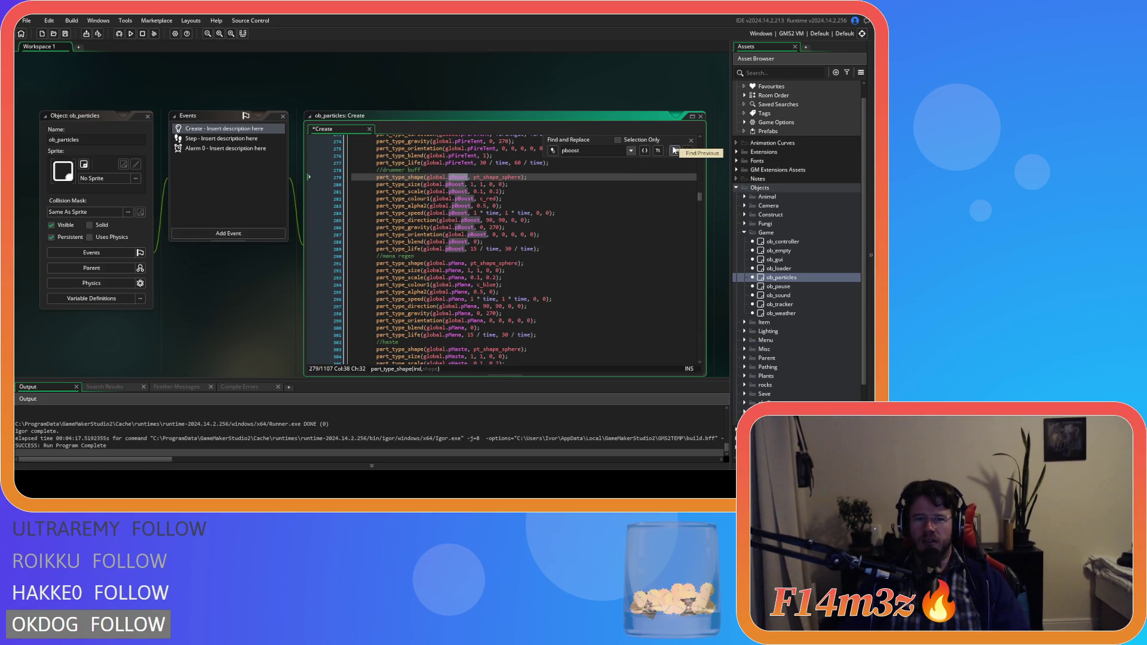
{"action": "left_click", "coordinate": [691, 141]}
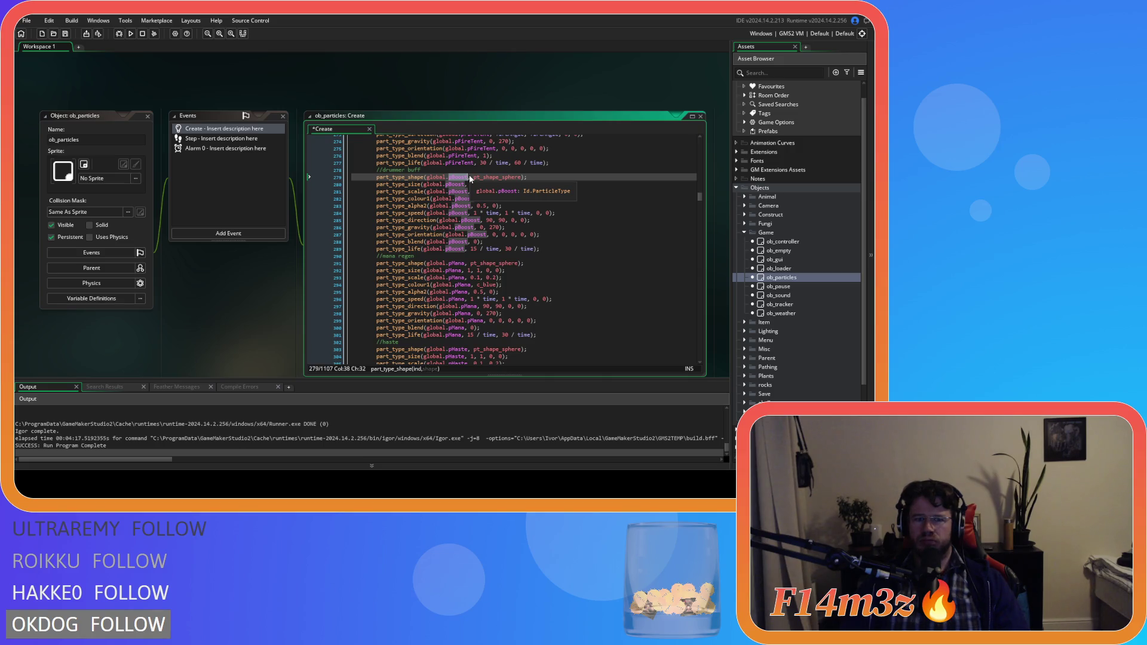
{"action": "scroll", "coordinate": [488, 187], "scroll_direction": "down", "scroll_amount": 4}
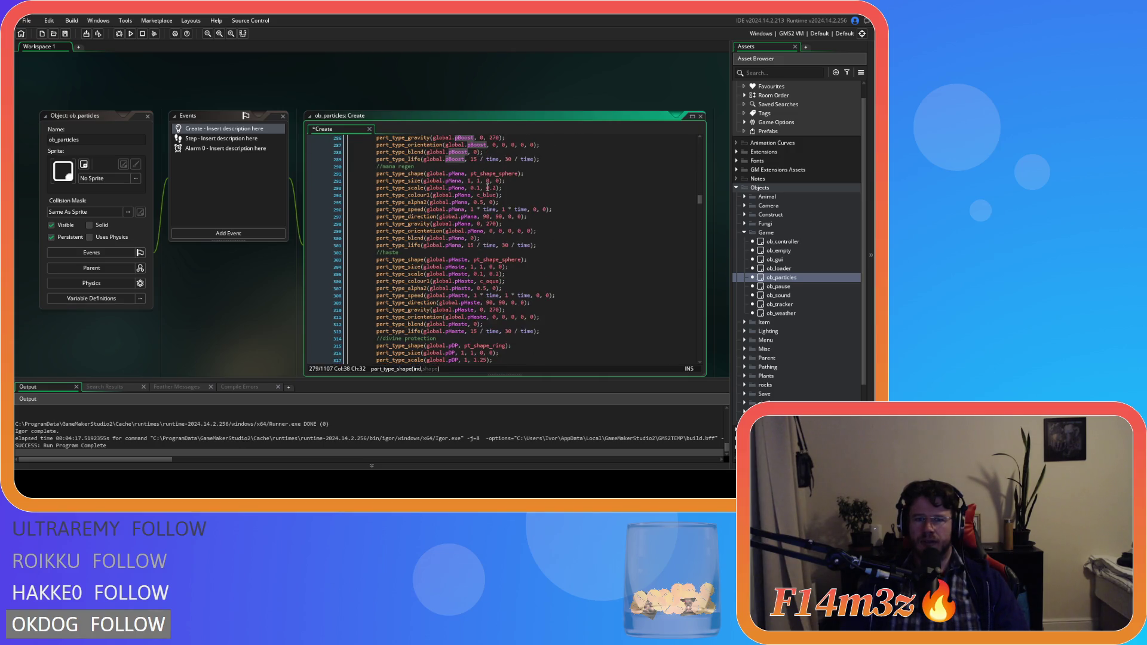
- Rename the duplicate pSpeed declaration on line 135 to global.pHasteCast and save
{"action": "left_click", "coordinate": [445, 281]}
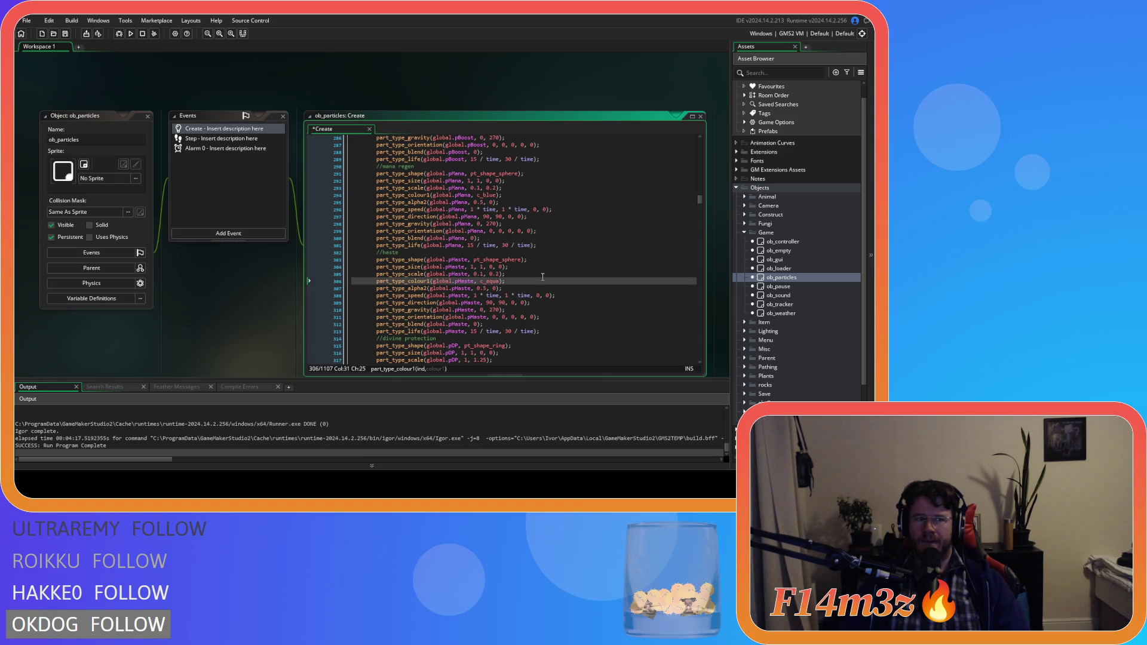
{"action": "scroll", "coordinate": [542, 277], "scroll_direction": "up", "scroll_amount": 6}
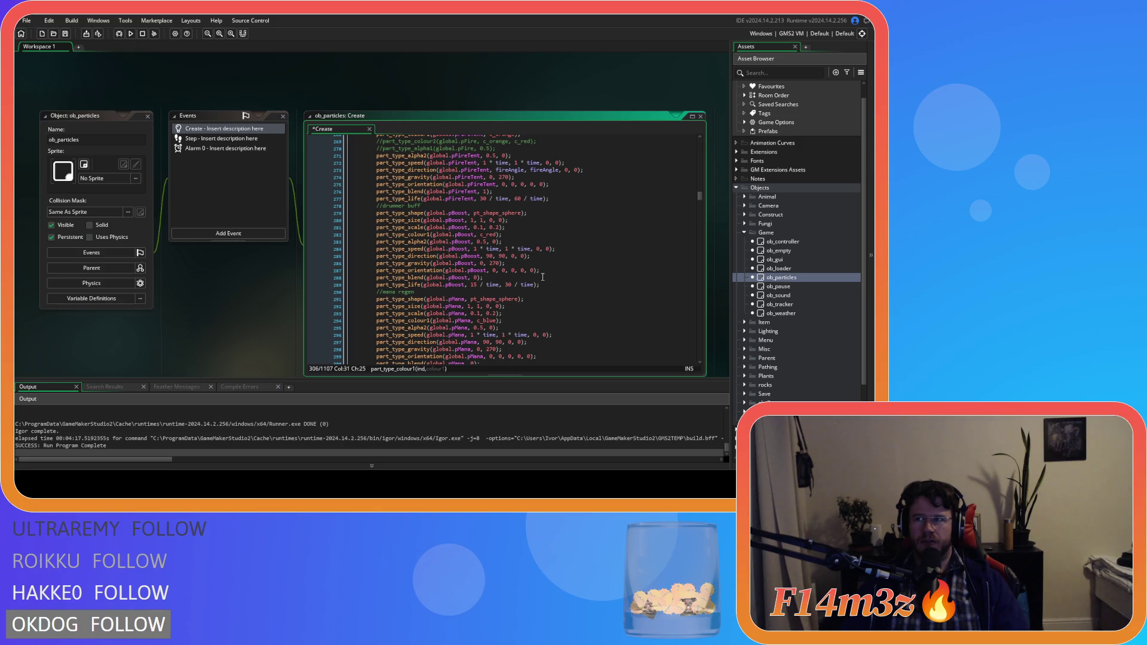
{"action": "scroll", "coordinate": [543, 277], "scroll_direction": "up", "scroll_amount": 19}
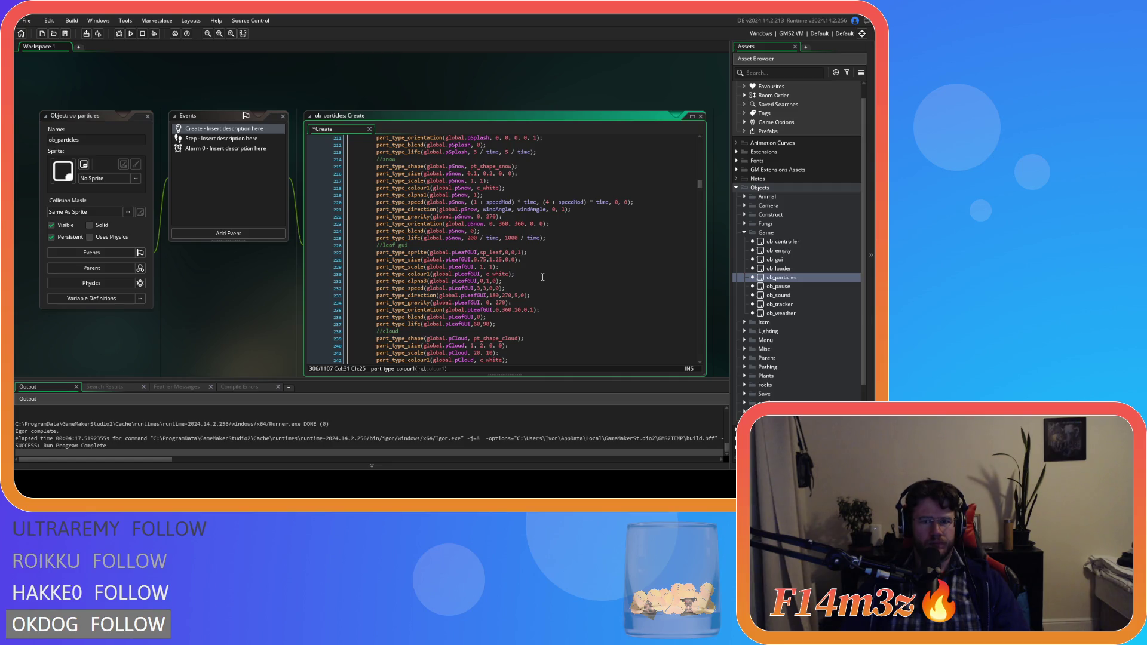
{"action": "scroll", "coordinate": [542, 276], "scroll_direction": "up", "scroll_amount": 20}
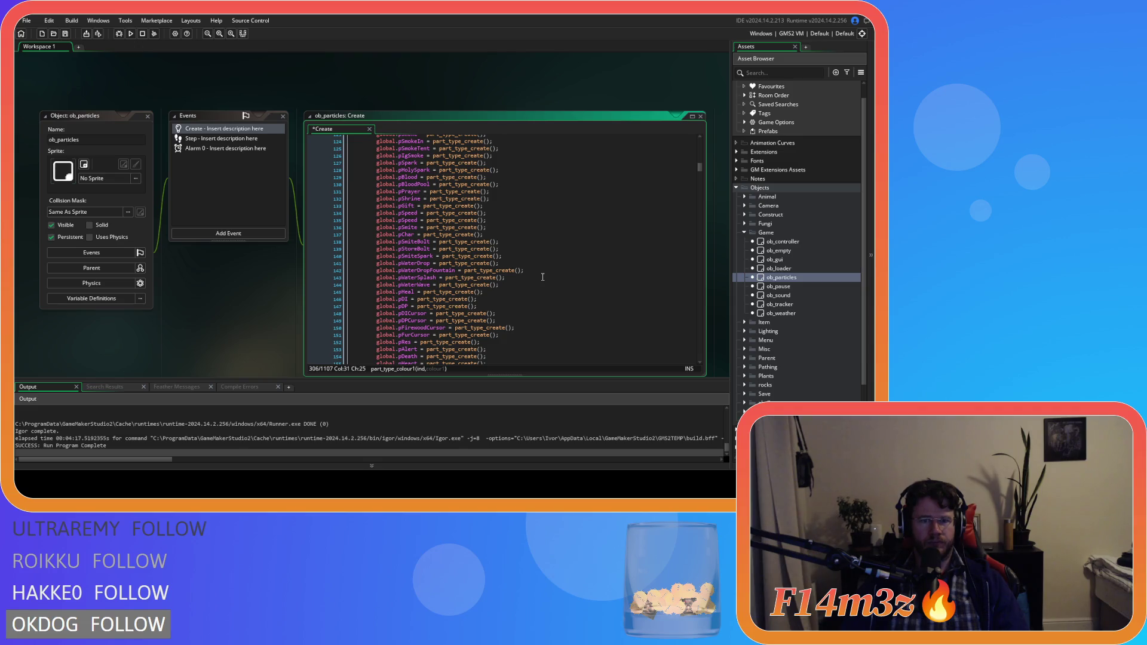
{"action": "left_click", "coordinate": [419, 228]}
{"action": "left_click", "coordinate": [402, 220]}
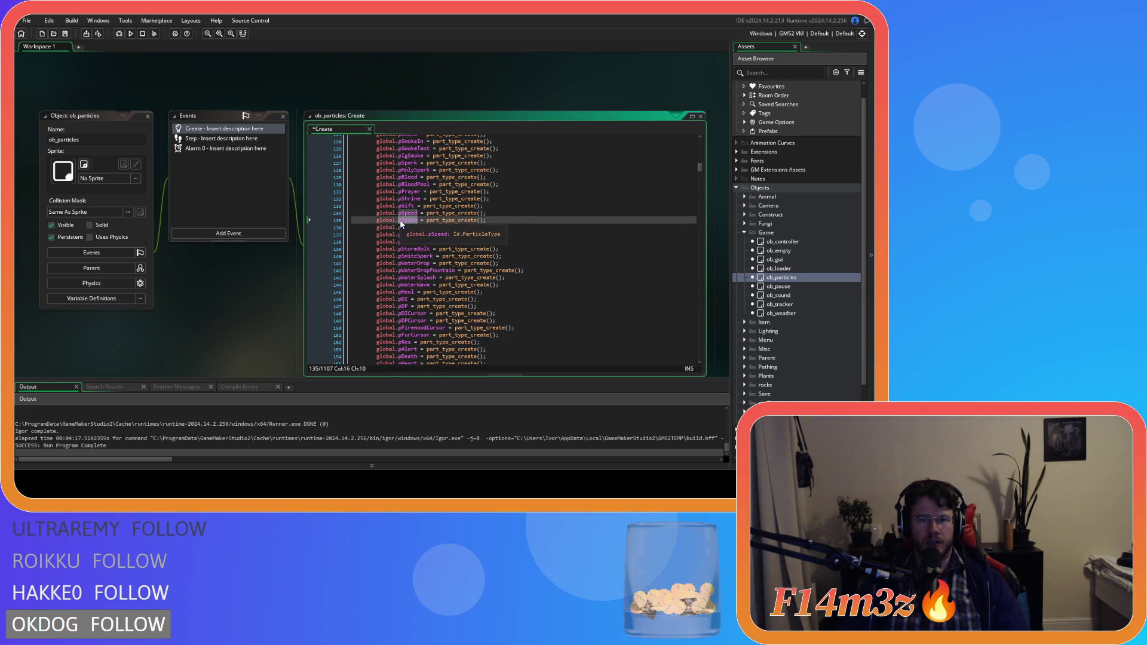
{"action": "key", "text": "Delete"}
{"action": "key", "text": "Delete"}
{"action": "key", "text": "Delete"}
{"action": "type", "text": "pHaste"}
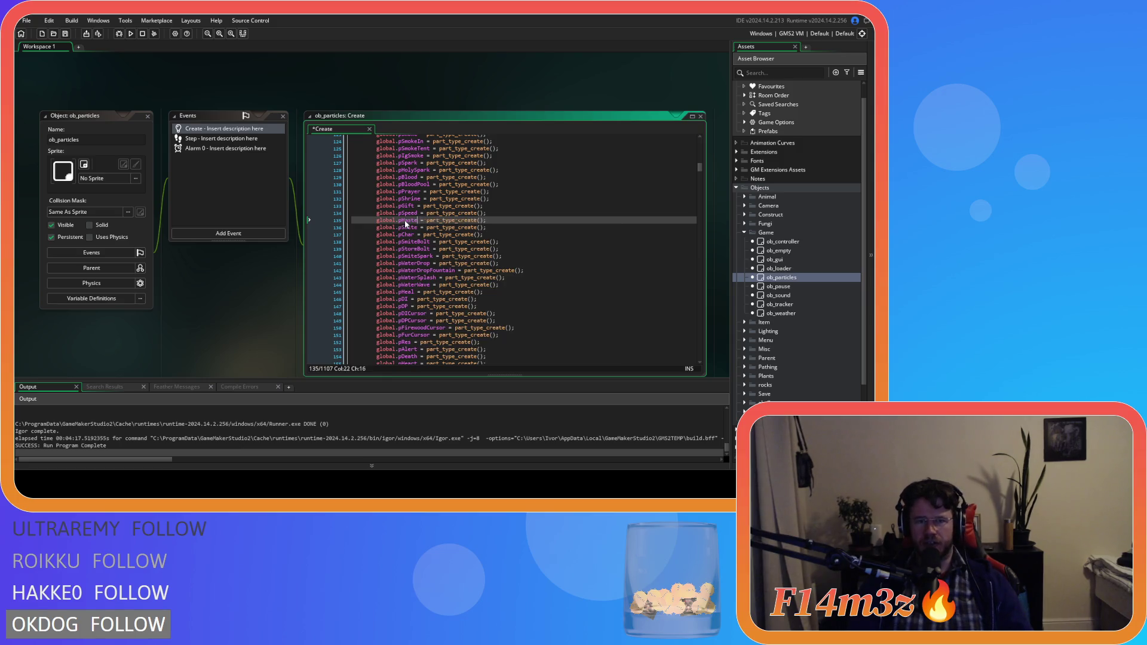
{"action": "type", "text": "Cast"}
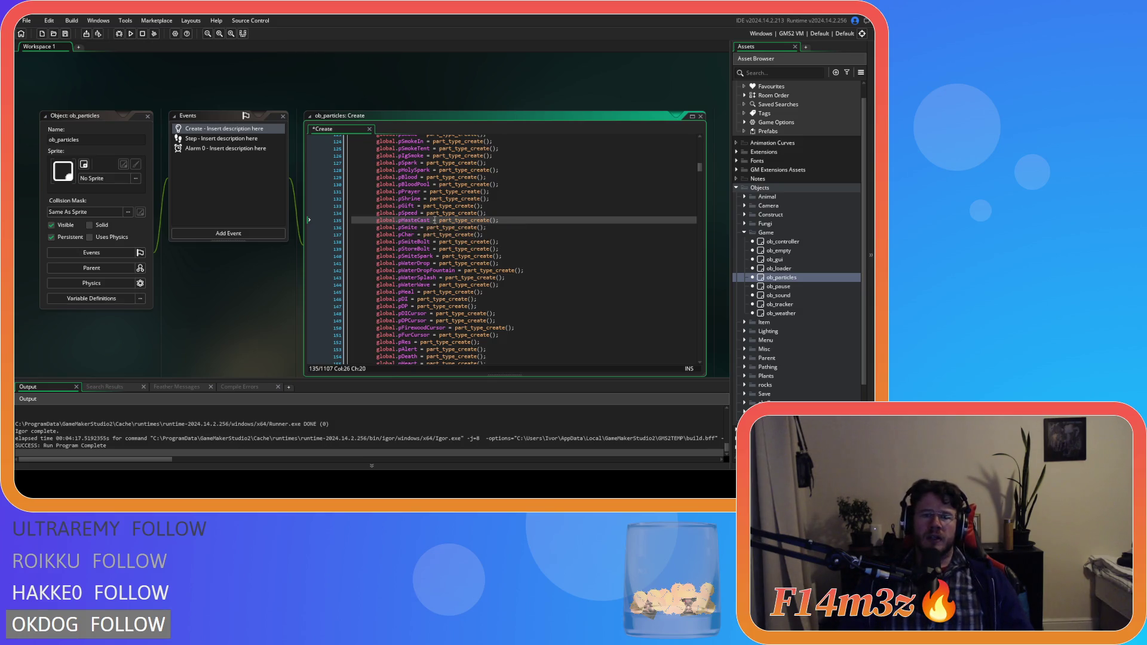
{"action": "left_click", "coordinate": [542, 223]}
{"action": "key", "text": "ctrl+s"}
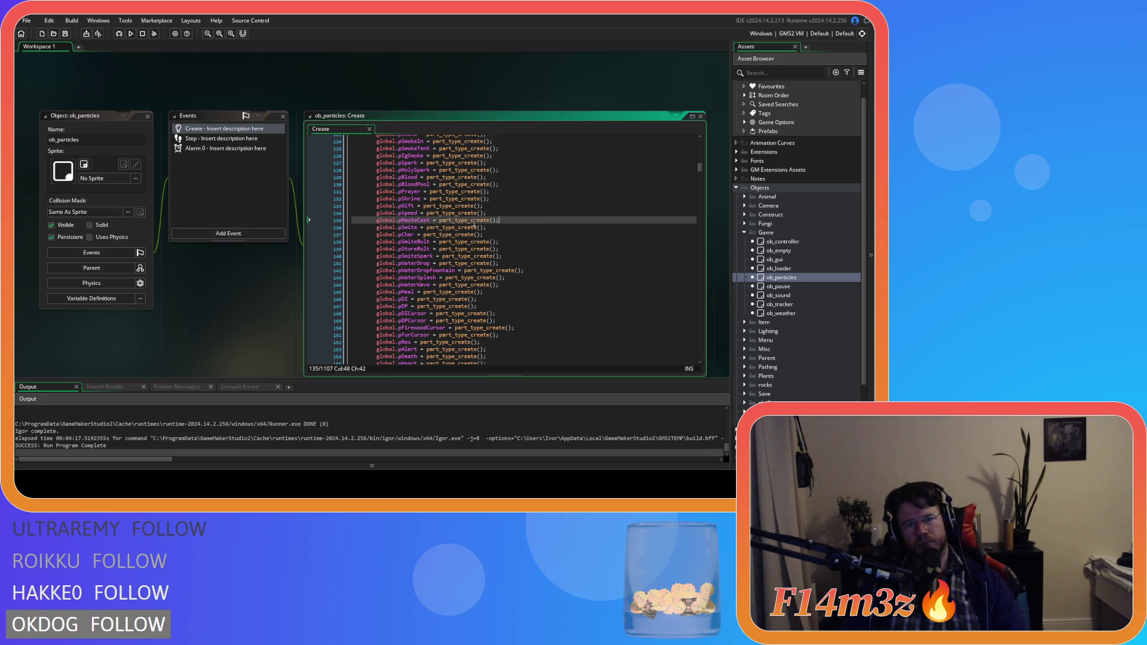
- Scroll down through the ob_particles Create code's particle definitions and focus the code editor
{"action": "scroll", "coordinate": [513, 227], "scroll_direction": "down", "scroll_amount": 20}
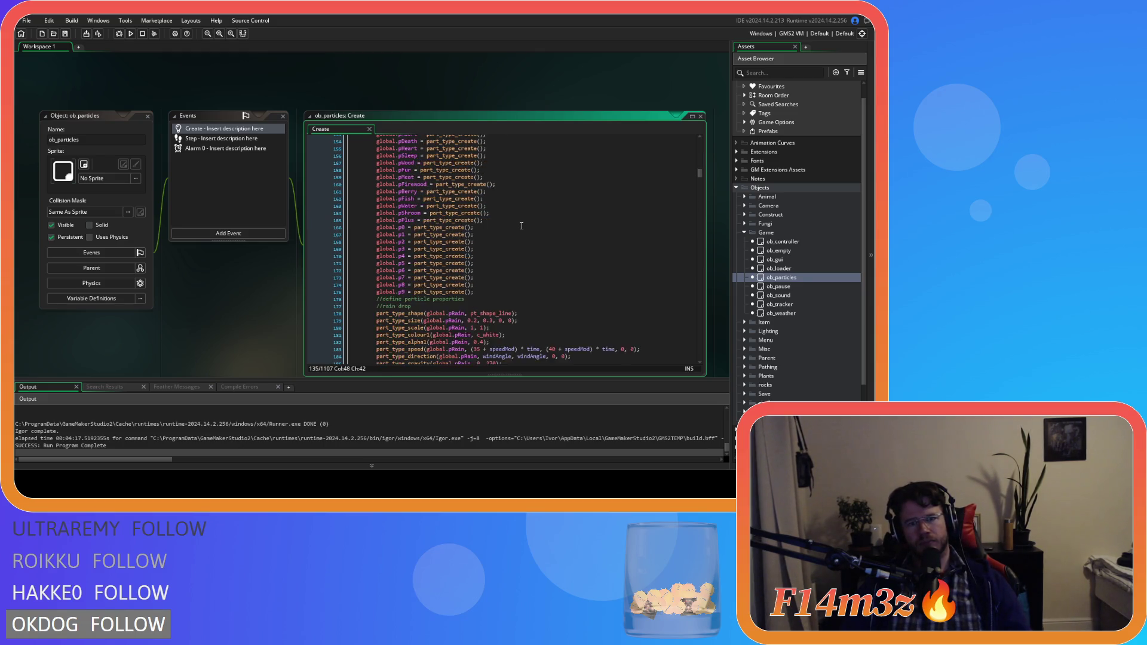
{"action": "scroll", "coordinate": [522, 226], "scroll_direction": "down", "scroll_amount": 7}
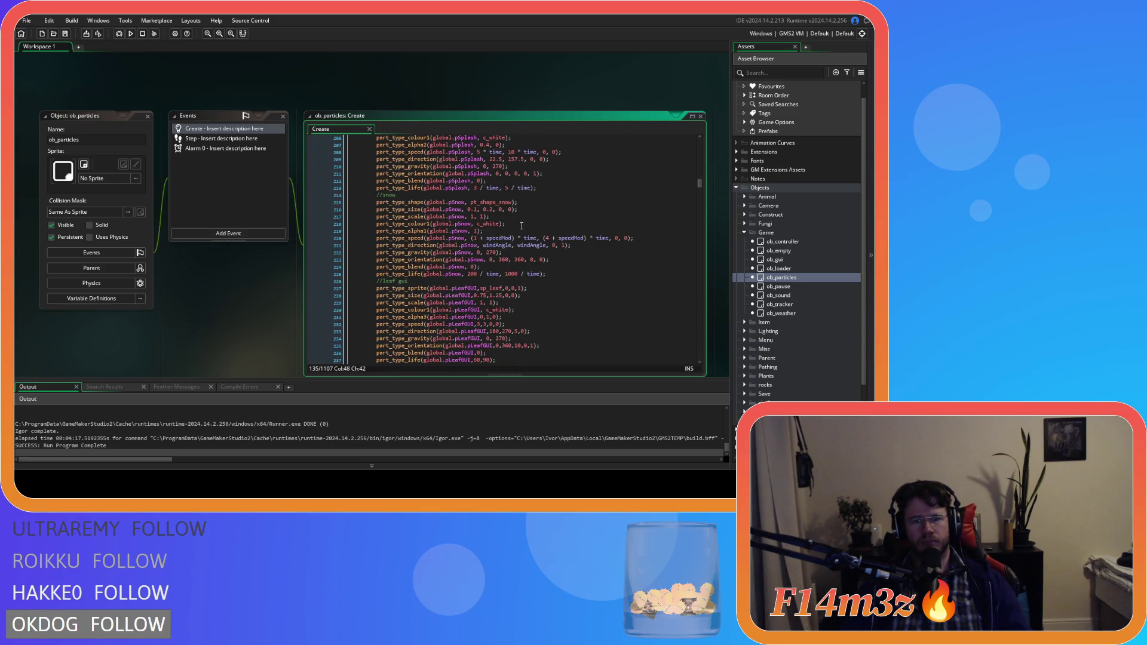
{"action": "scroll", "coordinate": [495, 254], "scroll_direction": "down", "scroll_amount": 8}
{"action": "scroll", "coordinate": [495, 253], "scroll_direction": "down", "scroll_amount": 4}
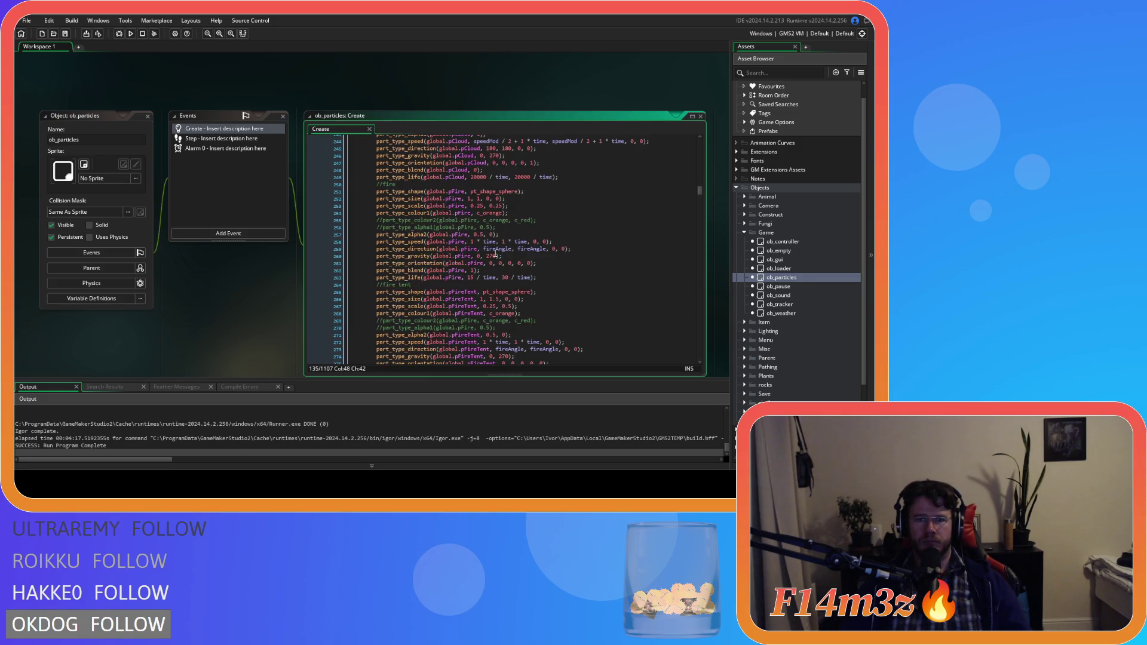
{"action": "scroll", "coordinate": [495, 253], "scroll_direction": "down", "scroll_amount": 16}
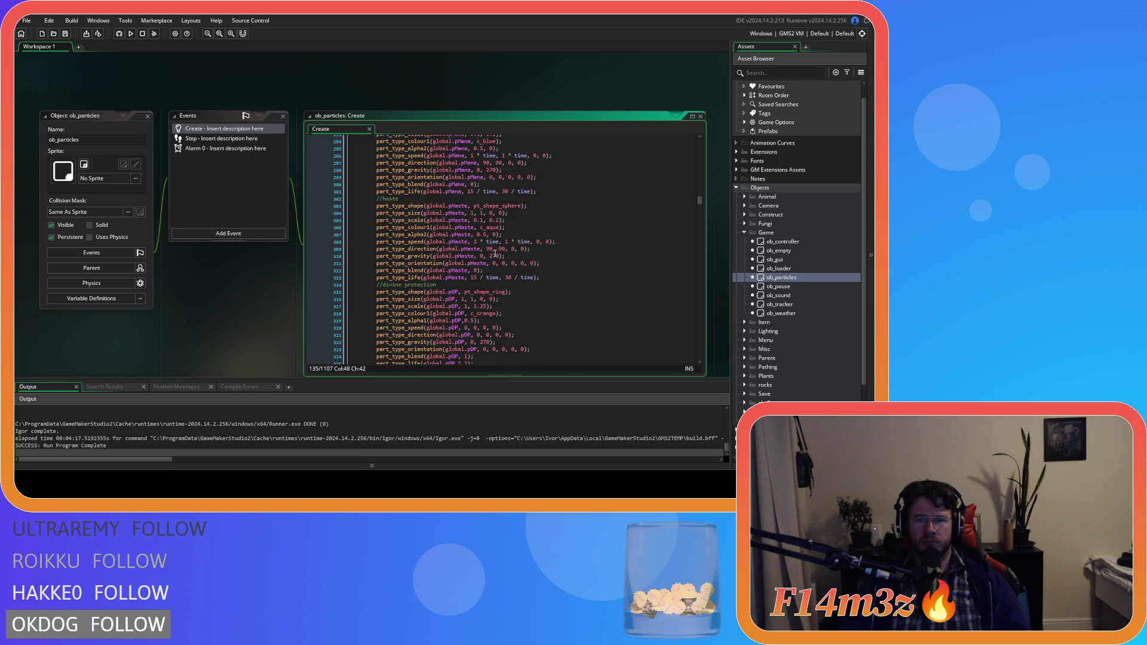
{"action": "scroll", "coordinate": [496, 253], "scroll_direction": "up", "scroll_amount": 5}
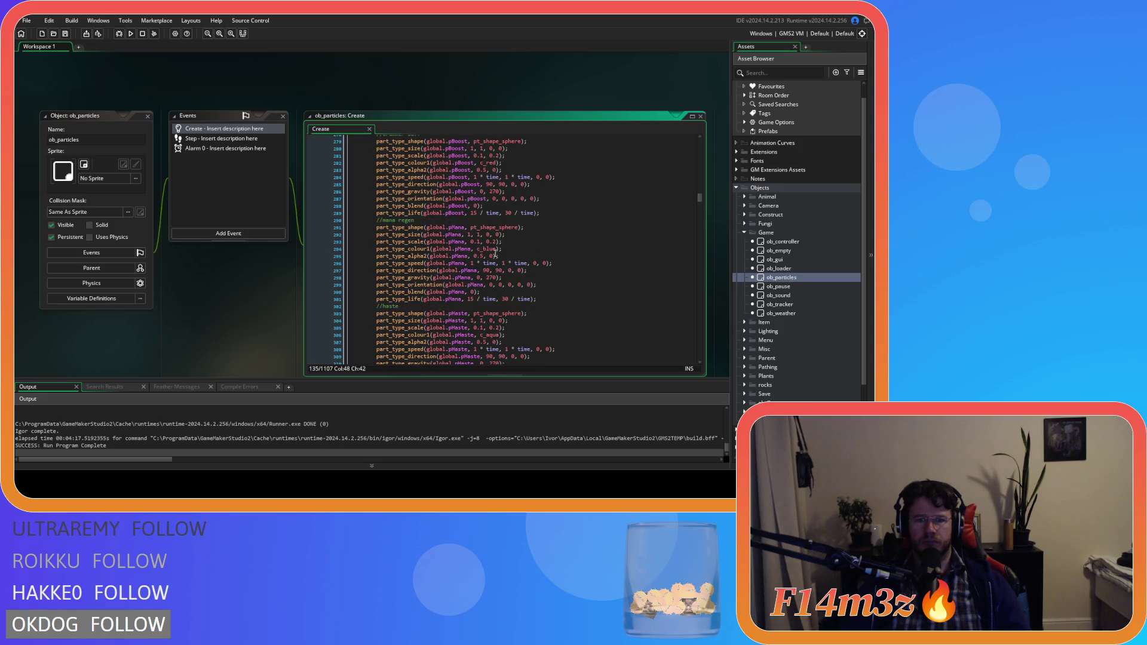
{"action": "scroll", "coordinate": [496, 254], "scroll_direction": "down", "scroll_amount": 4}
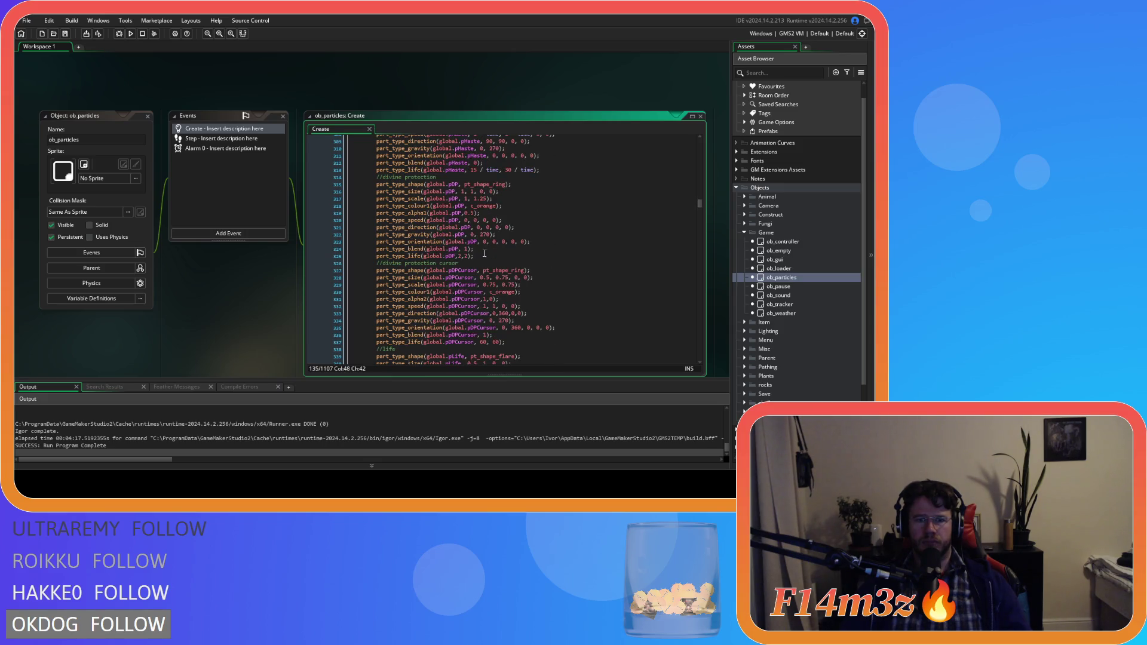
{"action": "scroll", "coordinate": [529, 236], "scroll_direction": "down", "scroll_amount": 10}
{"action": "left_click", "coordinate": [528, 236]}
- Search for pSpeed and duplicate its //speed particle block below the original
{"action": "key", "text": "ctrl+f"}
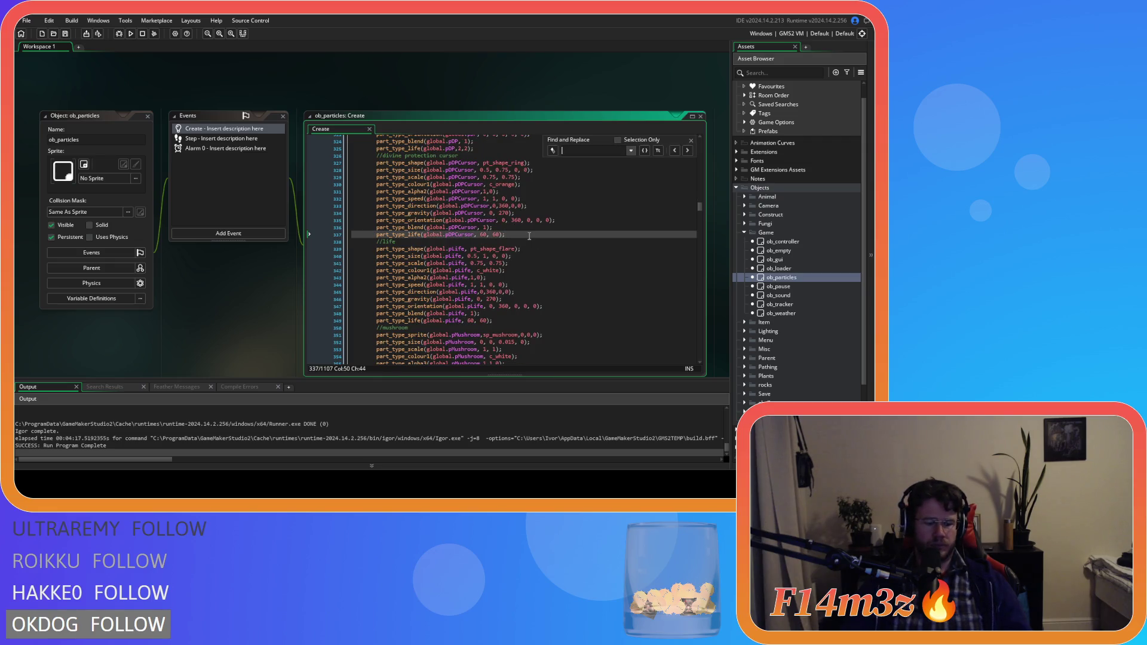
{"action": "type", "text": "pSpeed"}
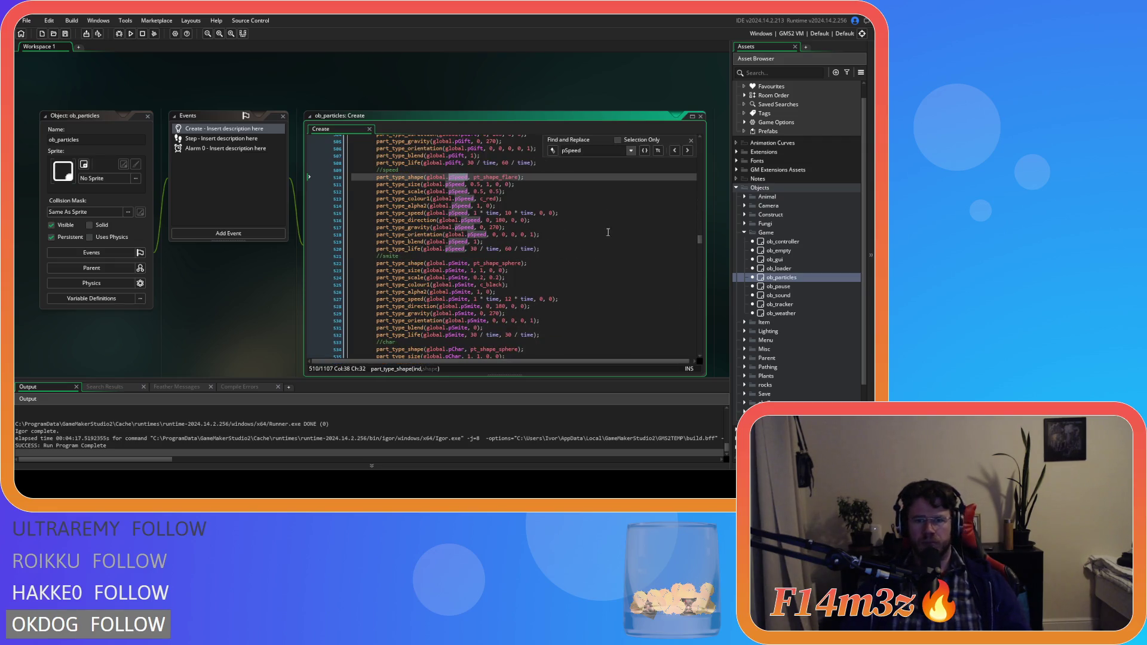
{"action": "key", "text": "Escape"}
{"action": "mouse_move", "coordinate": [573, 249]}
{"action": "left_mouse_down"}
{"action": "mouse_move", "coordinate": [406, 197]}
{"action": "mouse_move", "coordinate": [375, 173]}
{"action": "left_mouse_up"}
{"action": "key", "text": "ctrl+d"}
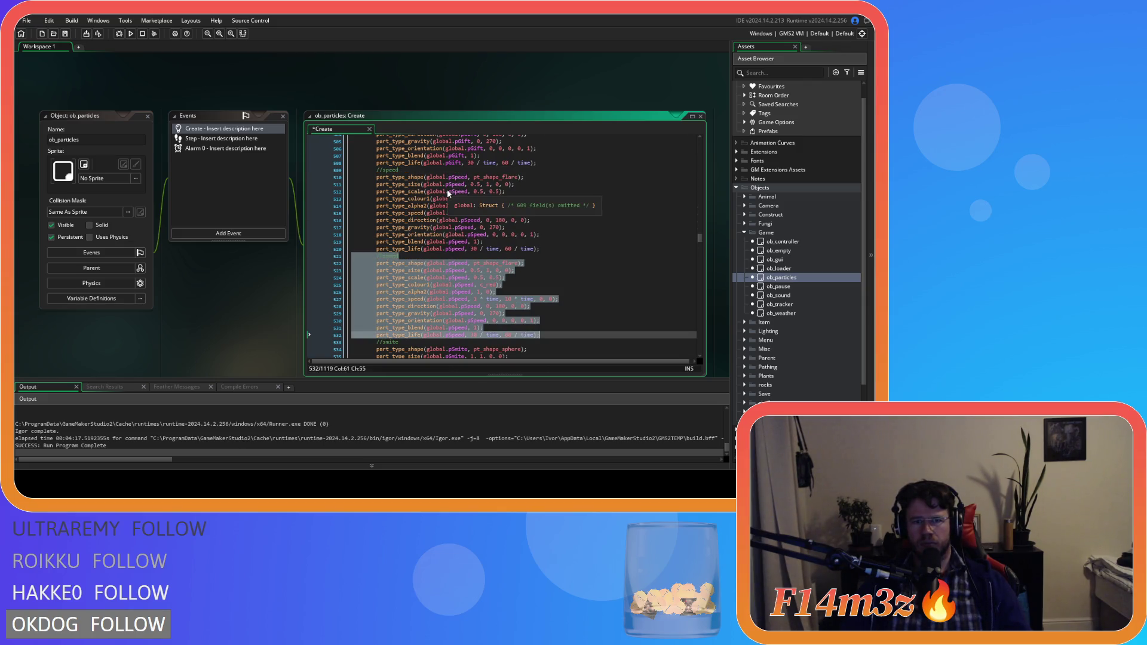
- Rename pSpeed to pHasteCast on the copied block's first lines
{"action": "left_click", "coordinate": [456, 270]}
{"action": "double_click", "coordinate": [457, 264]}
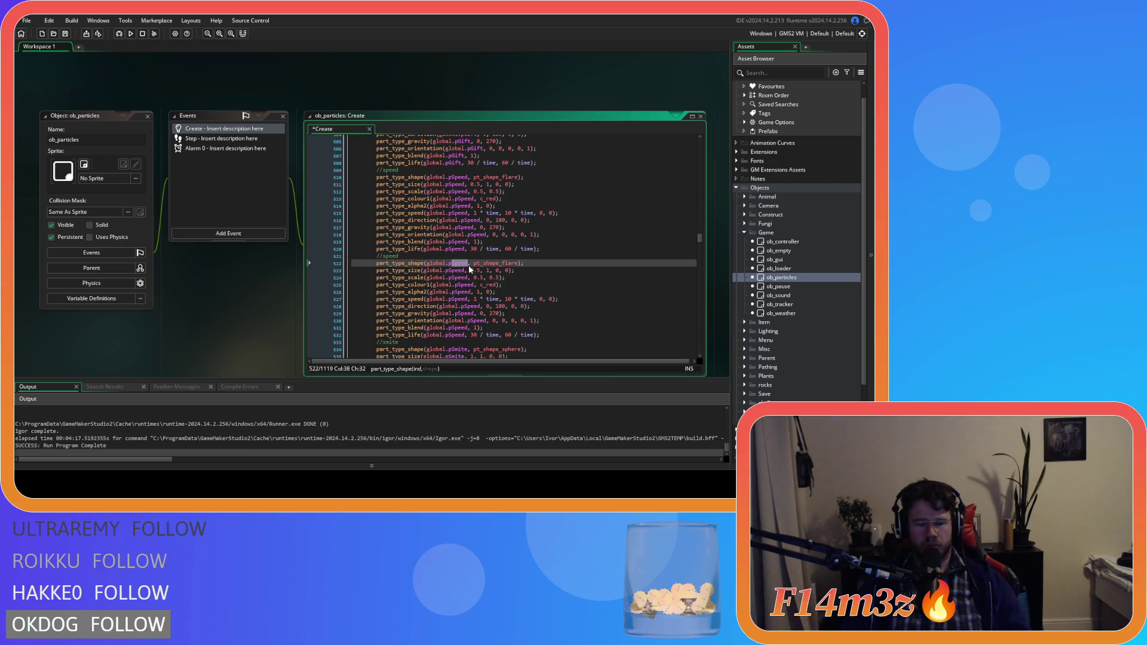
{"action": "type", "text": "pHaste"}
{"action": "left_click", "coordinate": [478, 279]}
{"action": "double_click", "coordinate": [463, 264]}
{"action": "key", "text": "ctrl+c"}
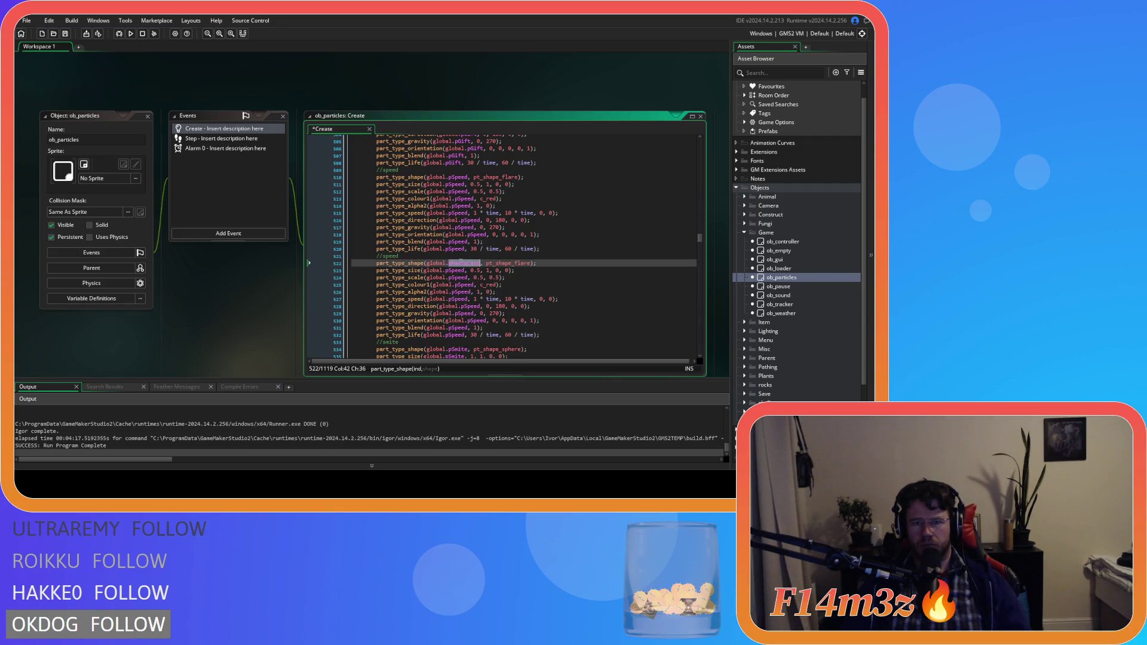